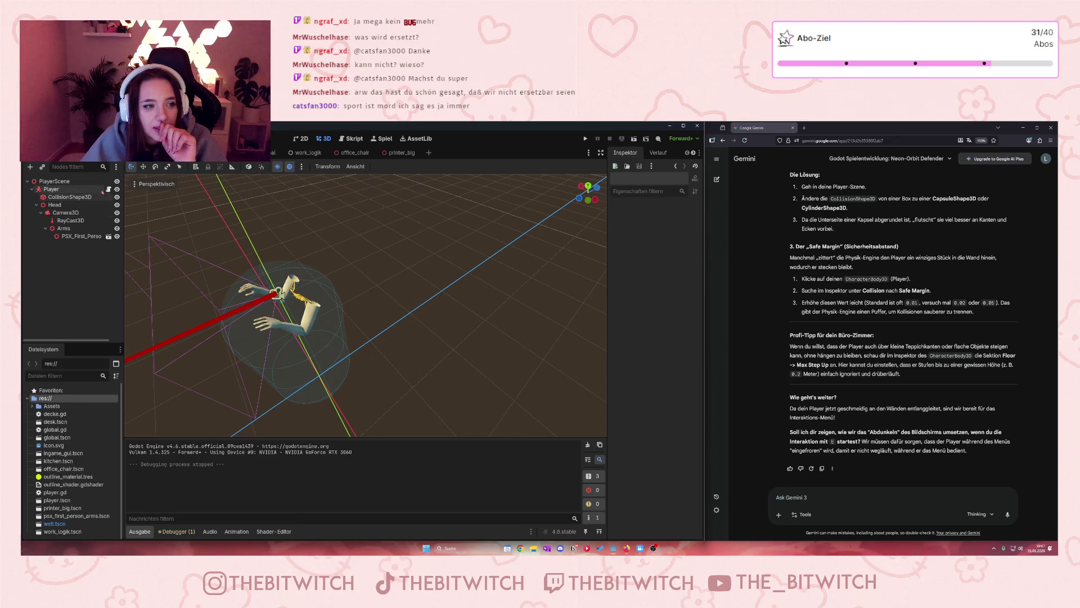
- Open the Player node's player.gd script in the Script editor
{"action": "left_click", "coordinate": [109, 190]}
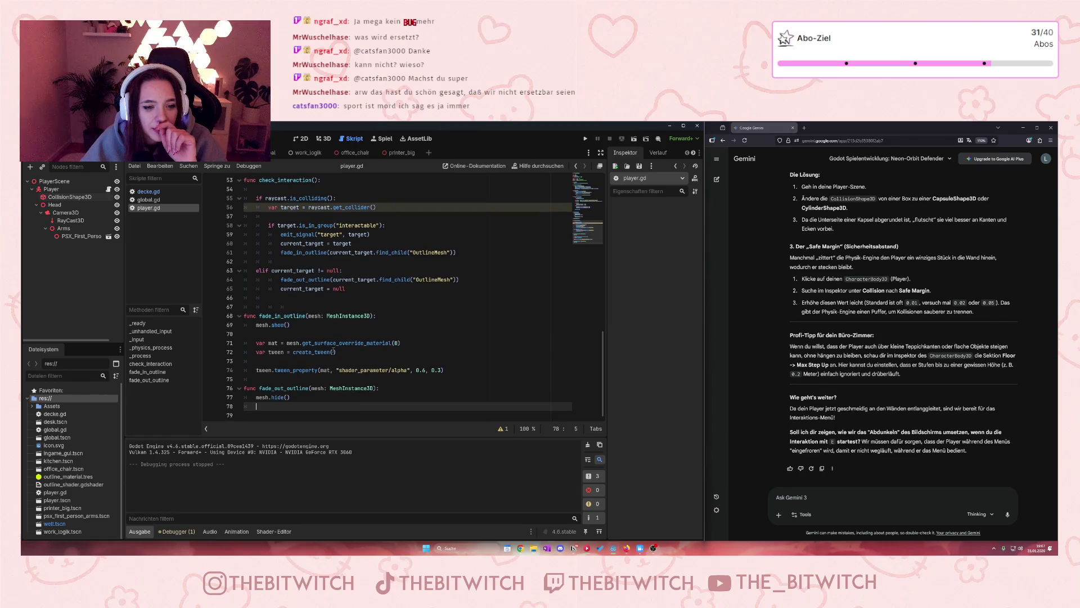
- Delete empty line 79 of player.gd and place the caret on the emit_signal line in check_interaction
{"action": "key", "text": "ctrl+z"}
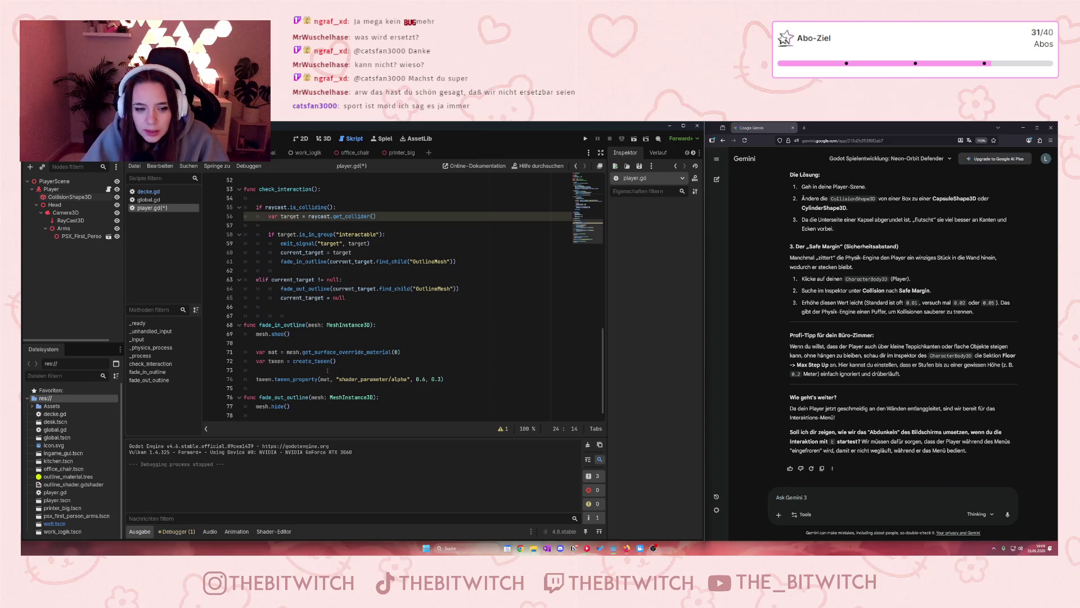
{"action": "mouse_move", "coordinate": [328, 361]}
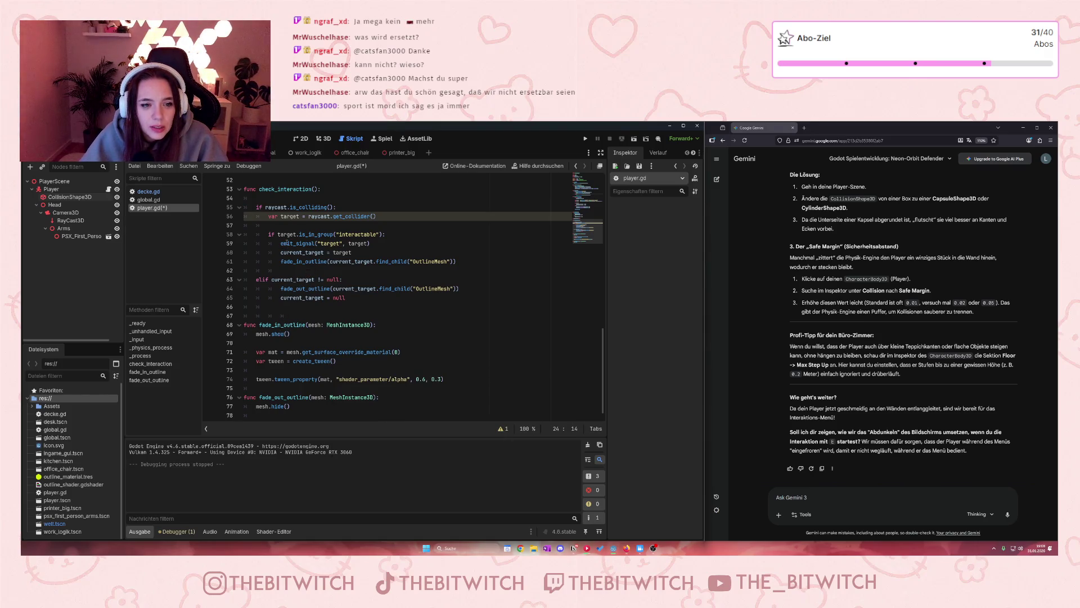
{"action": "left_click", "coordinate": [391, 240]}
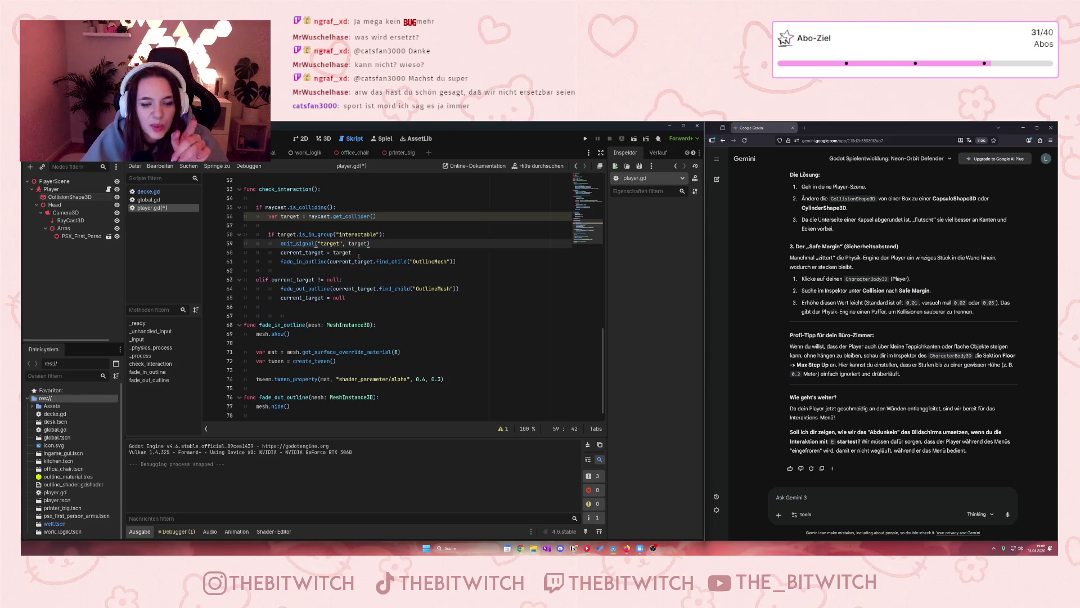
{"action": "mouse_move", "coordinate": [358, 262]}
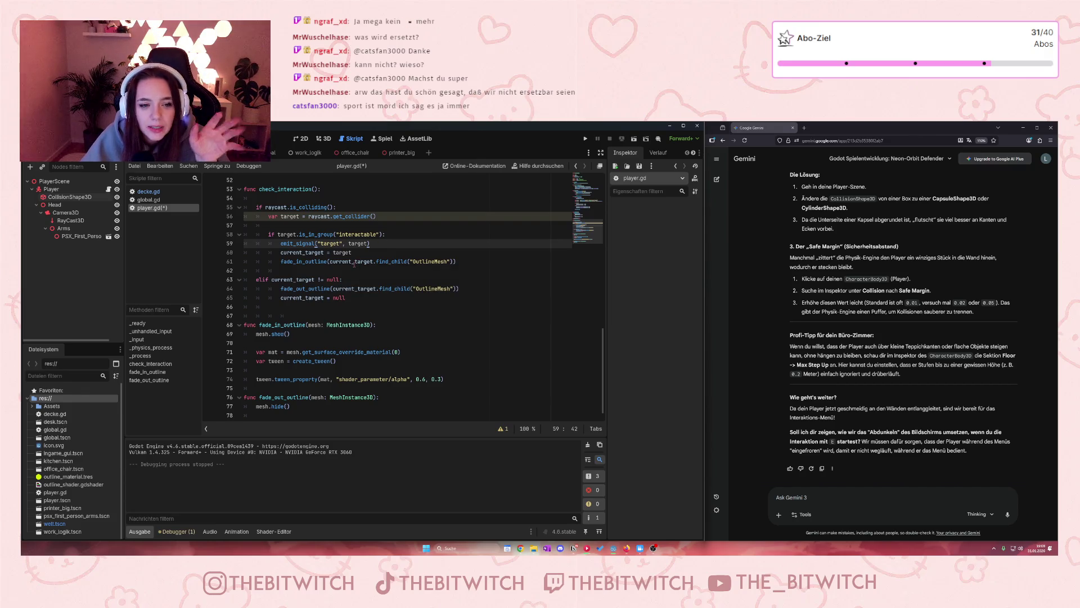
{"action": "mouse_move", "coordinate": [371, 286]}
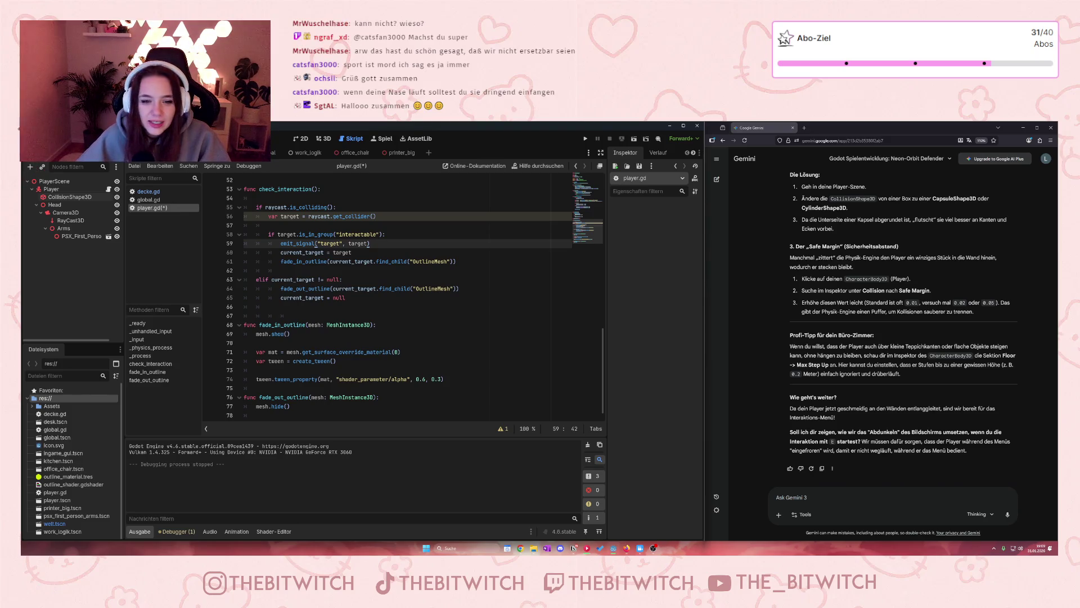
- Put the caret on line 61's fade_in_outline call, then highlight Gemini's sentence about freezing the player
{"action": "left_click", "coordinate": [305, 262]}
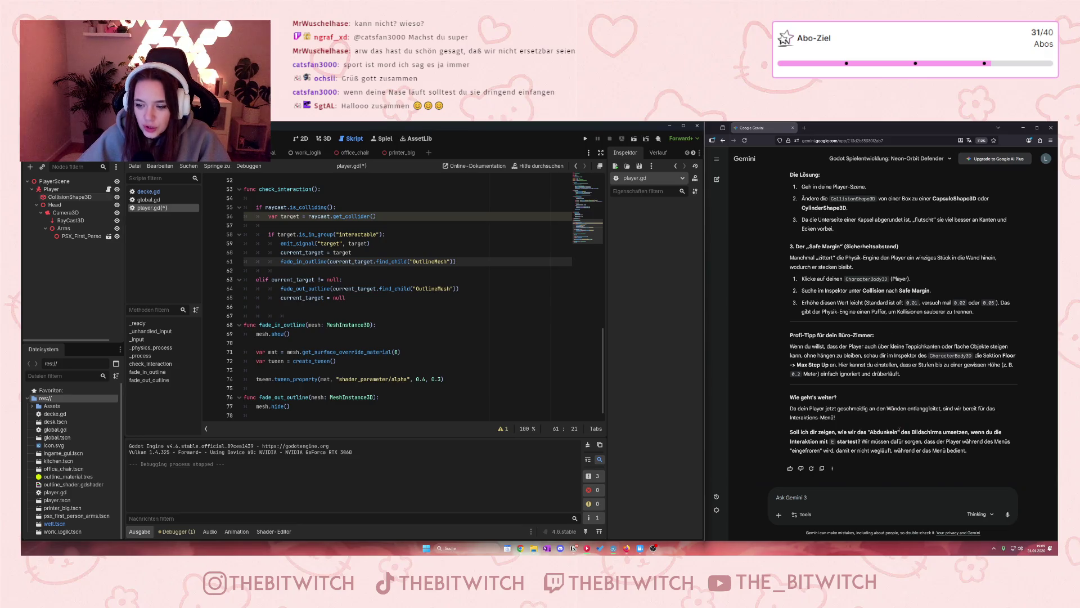
{"action": "left_click_drag", "start_coordinate": [791, 409], "coordinate": [899, 449]}
{"action": "left_click", "coordinate": [902, 451]}
{"action": "scroll", "coordinate": [879, 331], "scroll_direction": "up", "scroll_amount": 3}
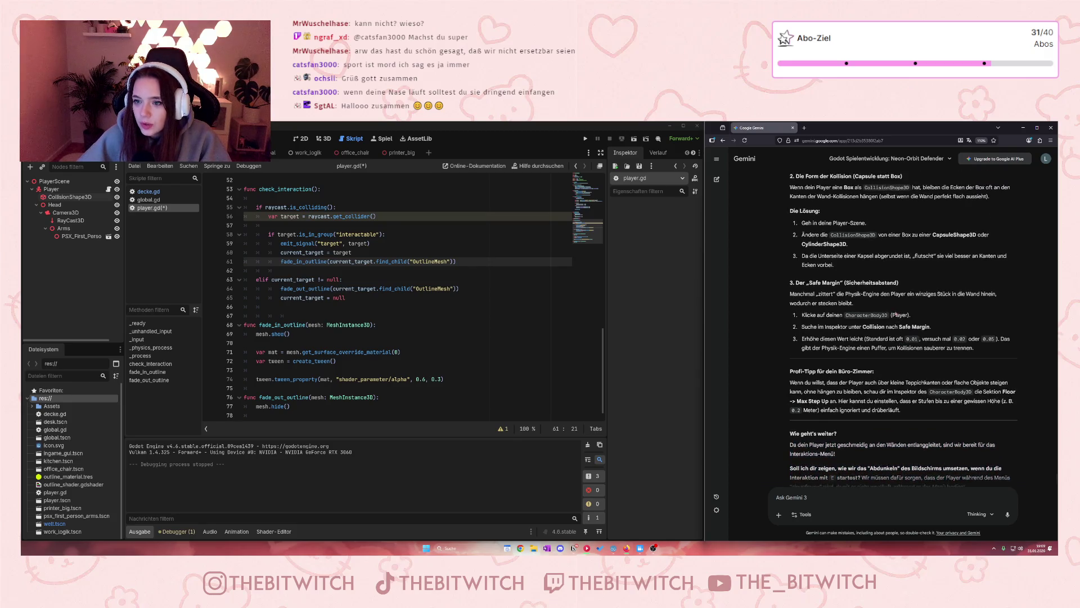
{"action": "scroll", "coordinate": [878, 331], "scroll_direction": "down", "scroll_amount": 3}
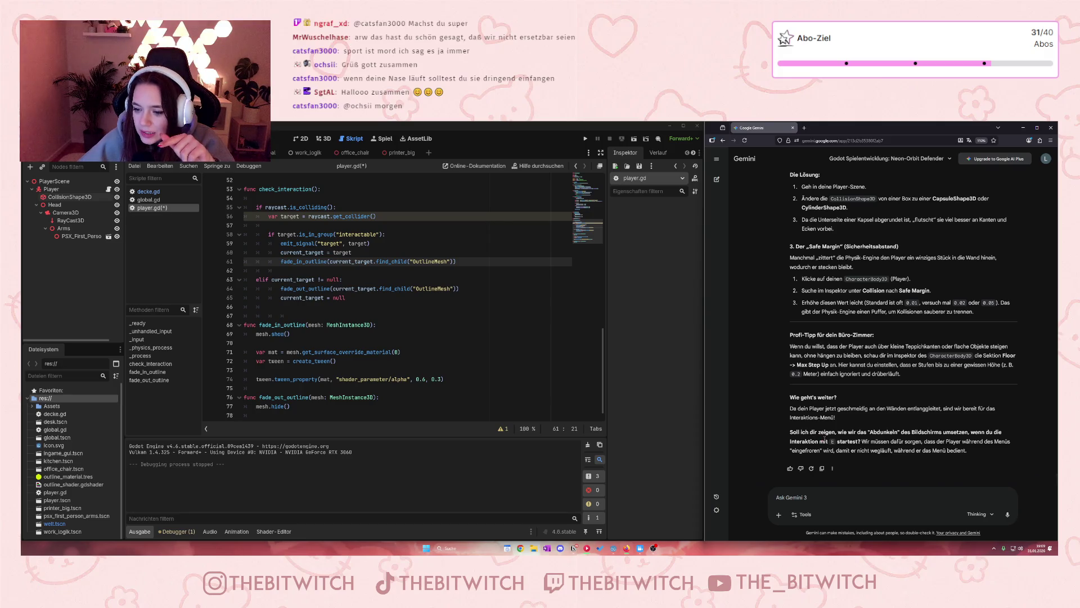
{"action": "mouse_move", "coordinate": [863, 441]}
{"action": "left_mouse_down"}
{"action": "mouse_move", "coordinate": [1007, 441]}
{"action": "mouse_move", "coordinate": [872, 450]}
{"action": "left_mouse_up"}
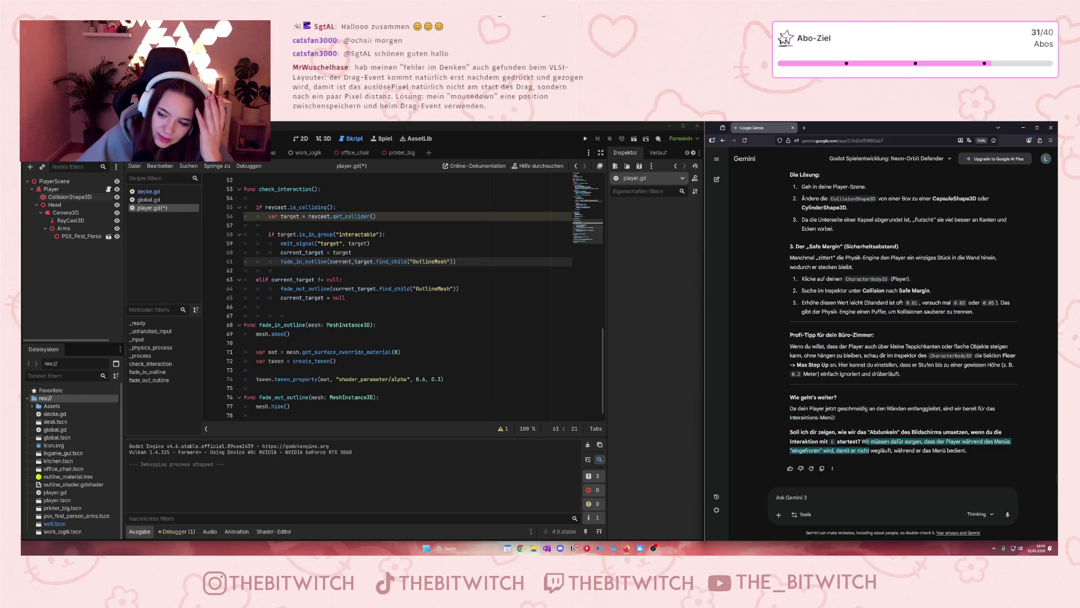
- Clear the highlight and rate Gemini's answer with thumbs-up (Good response)
{"action": "left_click", "coordinate": [845, 448]}
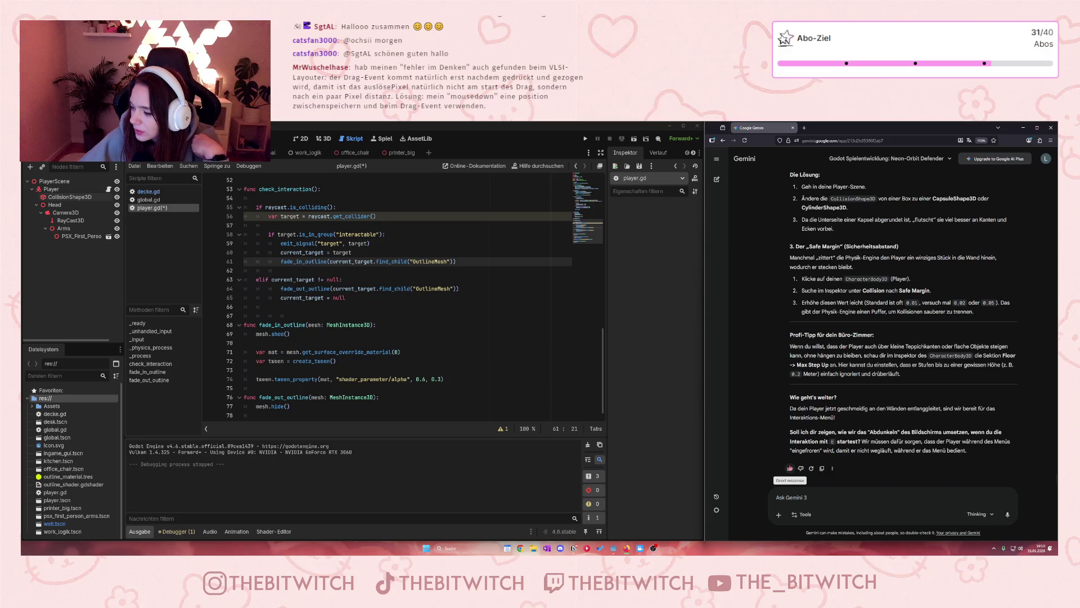
{"action": "left_click", "coordinate": [789, 467]}
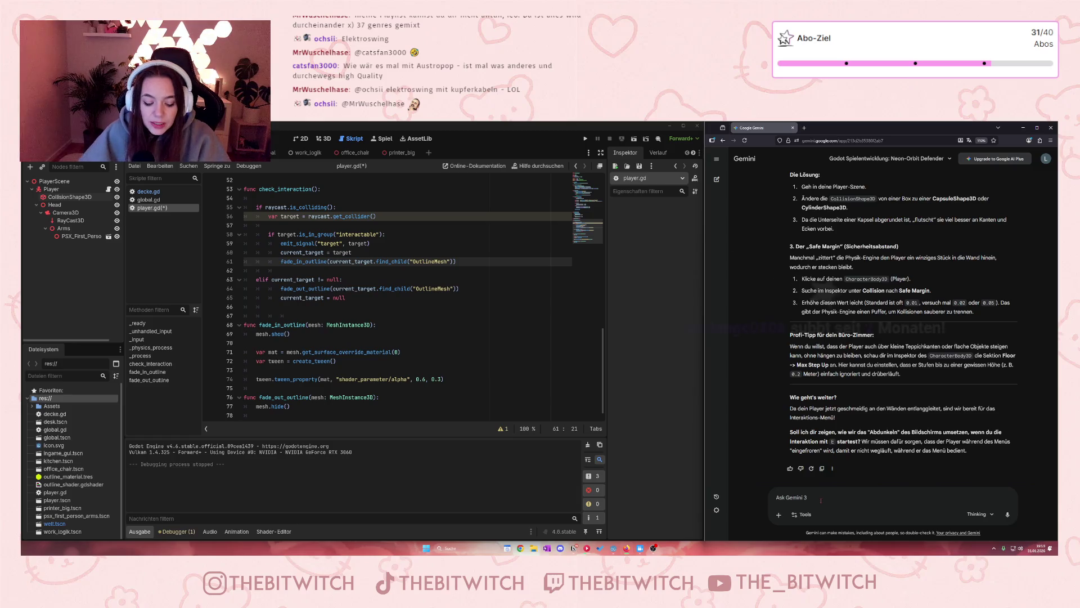
{"action": "left_click", "coordinate": [406, 334]}
{"action": "key", "text": "ctrl+s"}
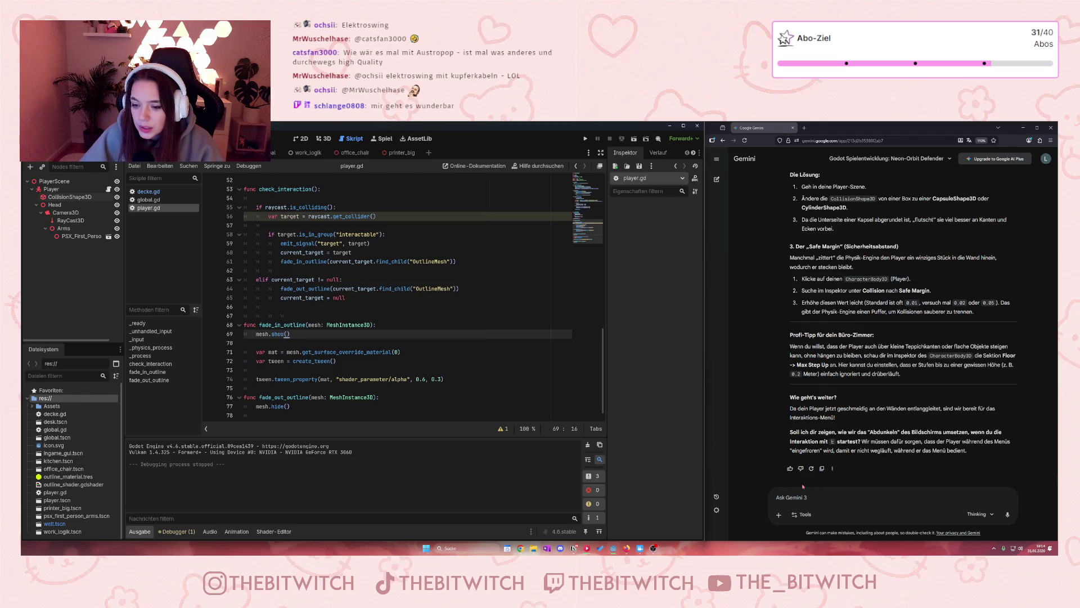
- Draft a Gemini prompt asking for per-object actions, a top-left E hint, screen dimming and options
{"action": "left_click", "coordinate": [799, 495]}
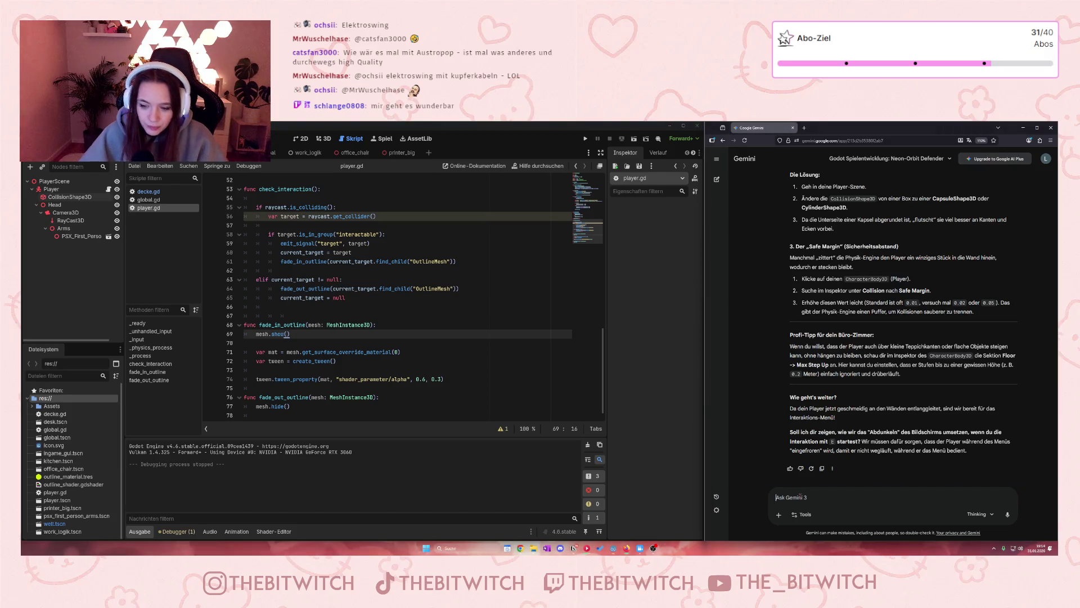
{"action": "type", "text": "oka"}
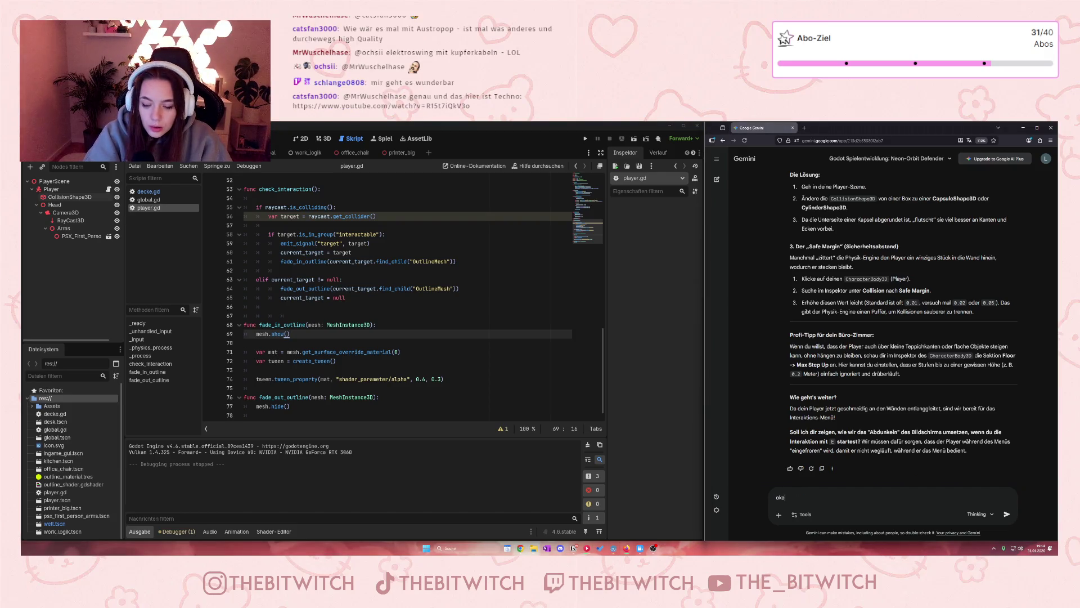
{"action": "type", "text": "y, dann"}
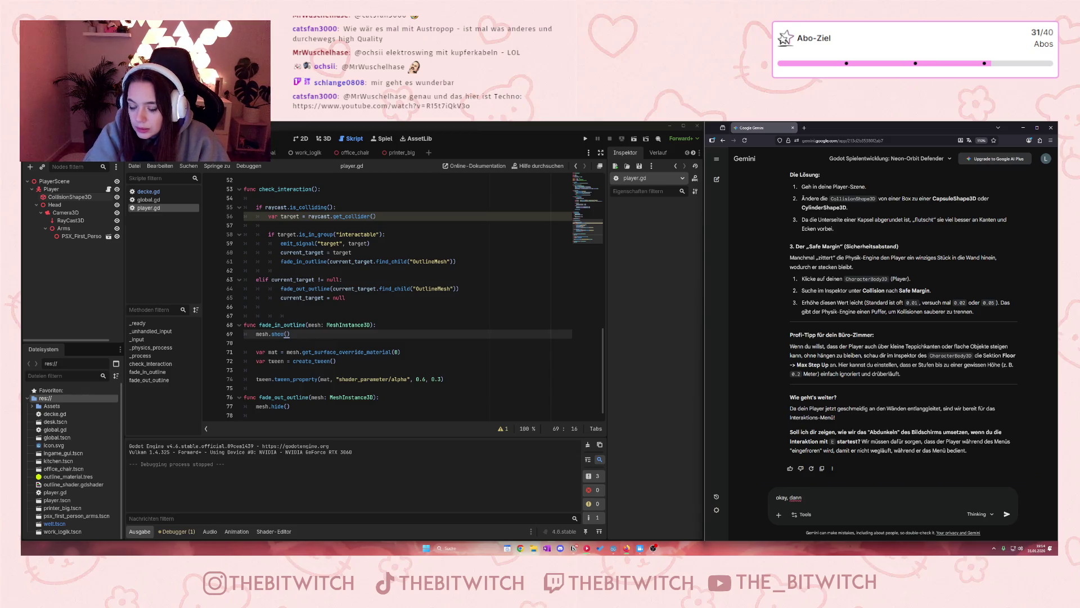
{"action": "type", "text": " machen wir"}
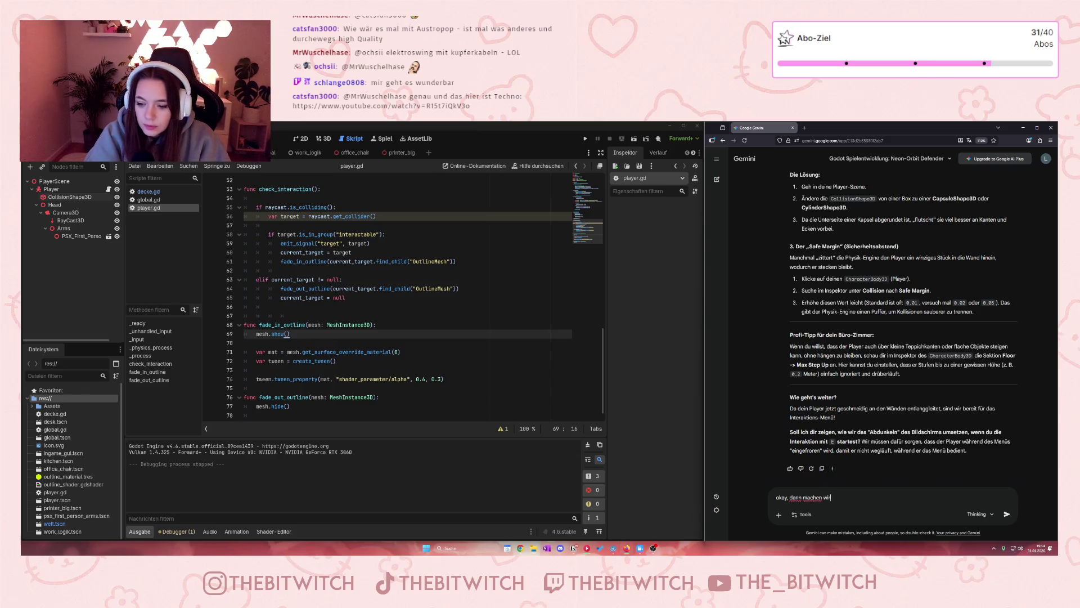
{"action": "type", "text": " weiter. w"}
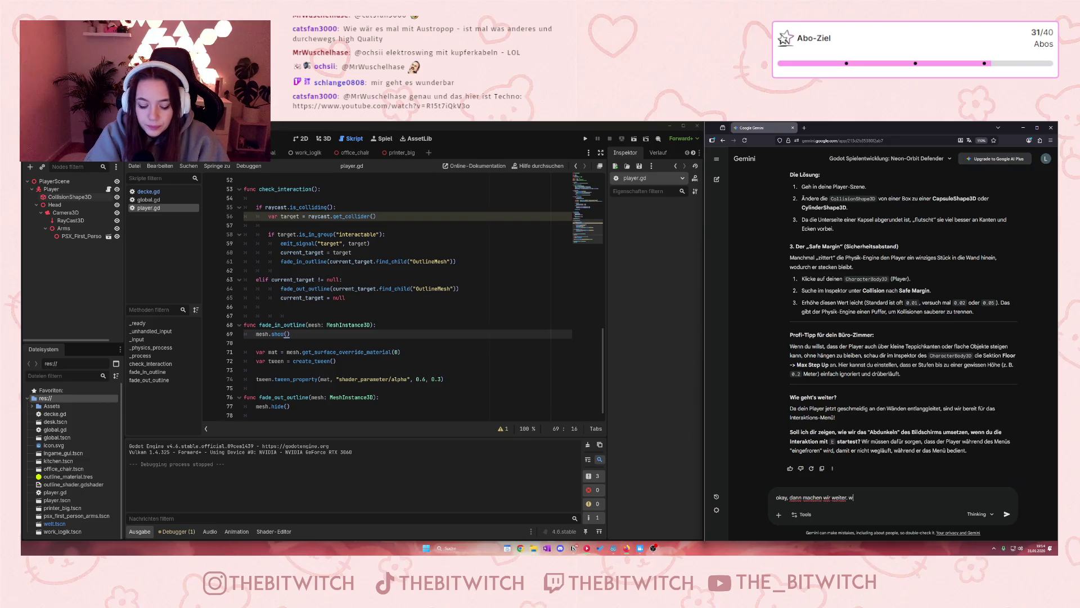
{"action": "type", "text": "enn ein ob"}
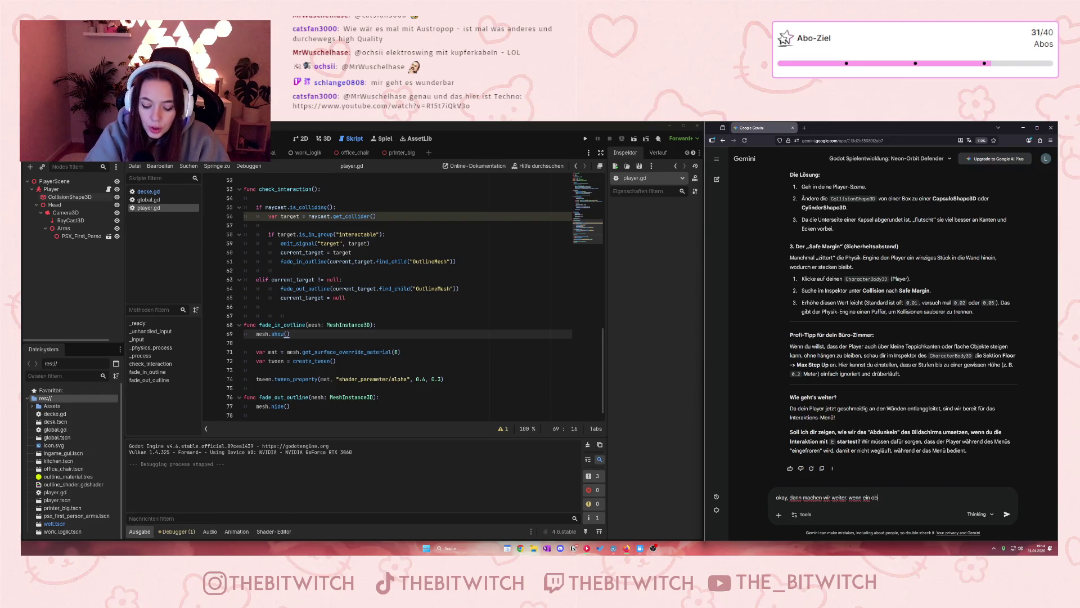
{"action": "type", "text": "jekt a"}
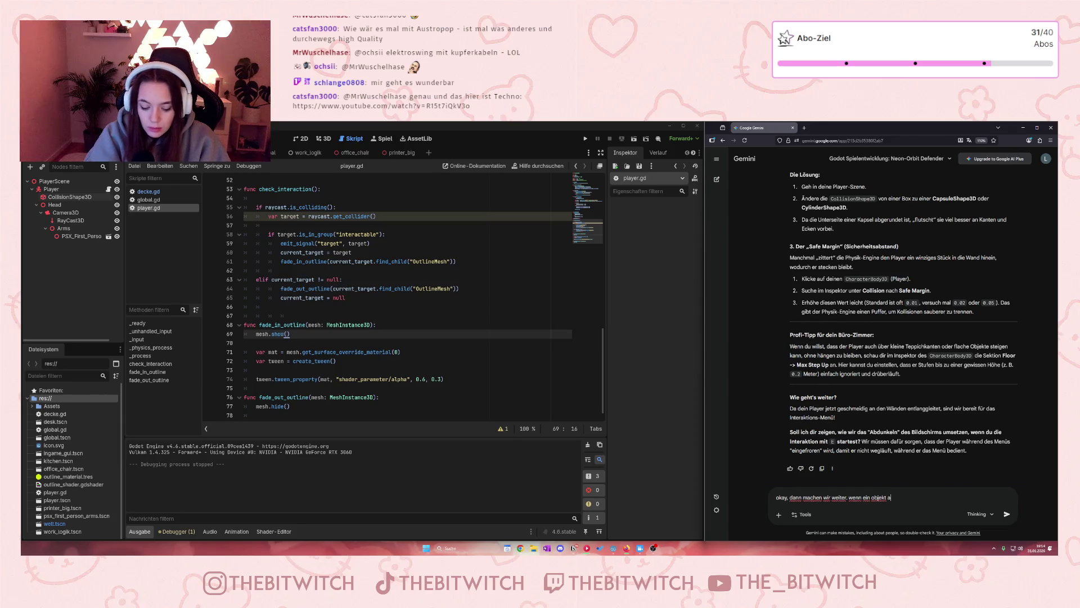
{"action": "type", "text": "usgewähl"}
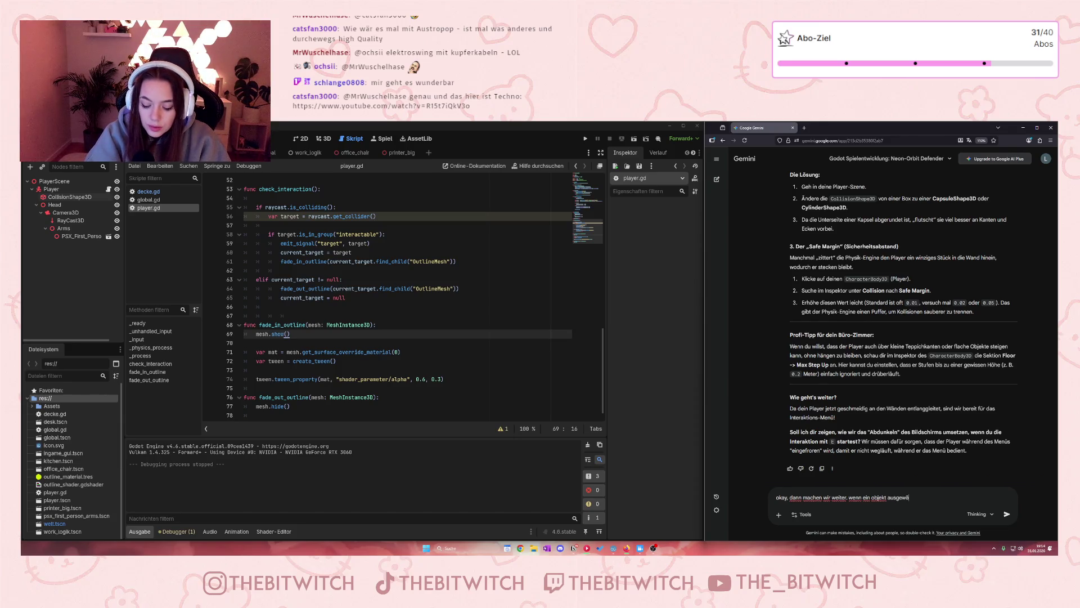
{"action": "type", "text": "t und mark"}
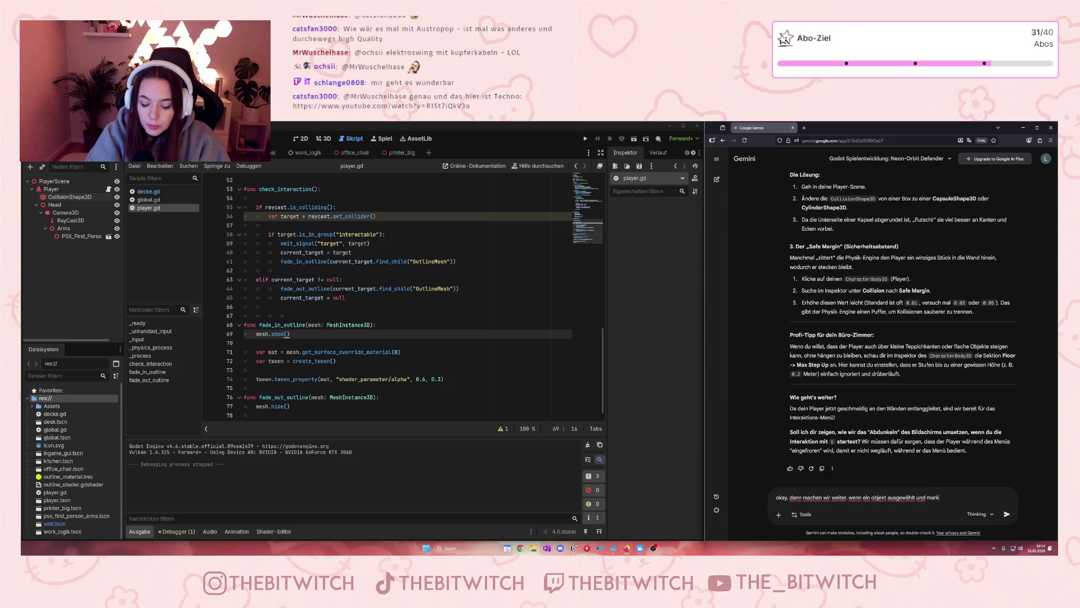
{"action": "type", "text": "iert ist, "}
{"action": "type", "text": "m"}
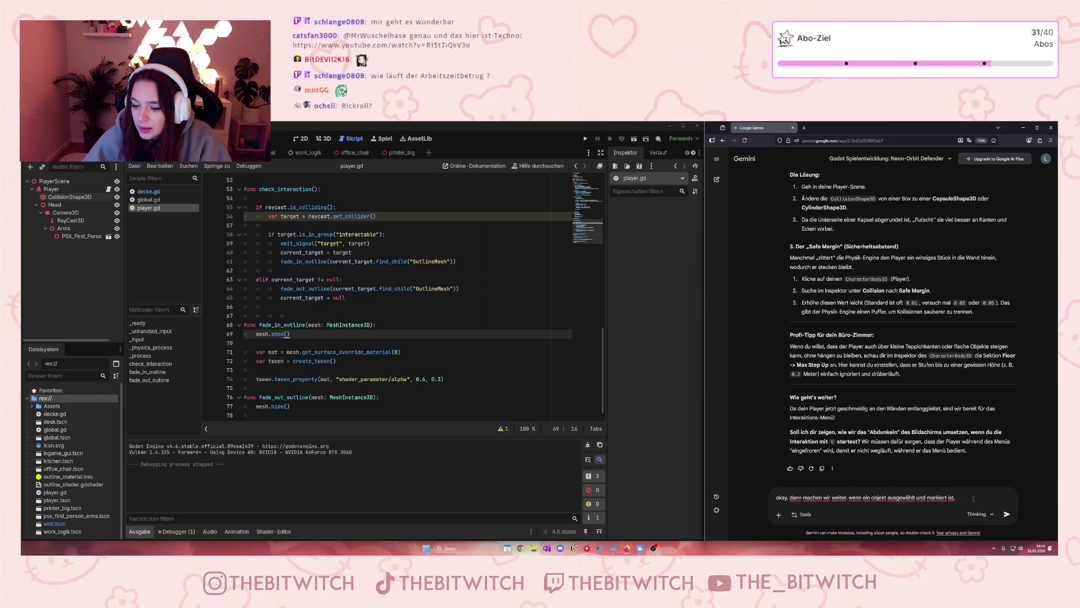
{"action": "type", "text": "ll e"}
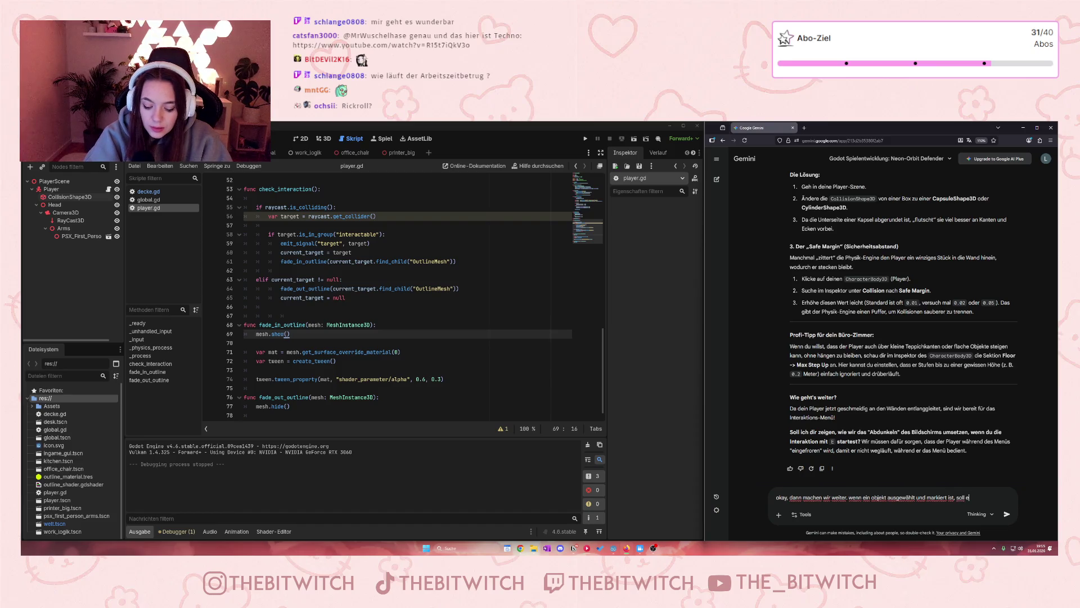
{"action": "type", "text": "s indi"}
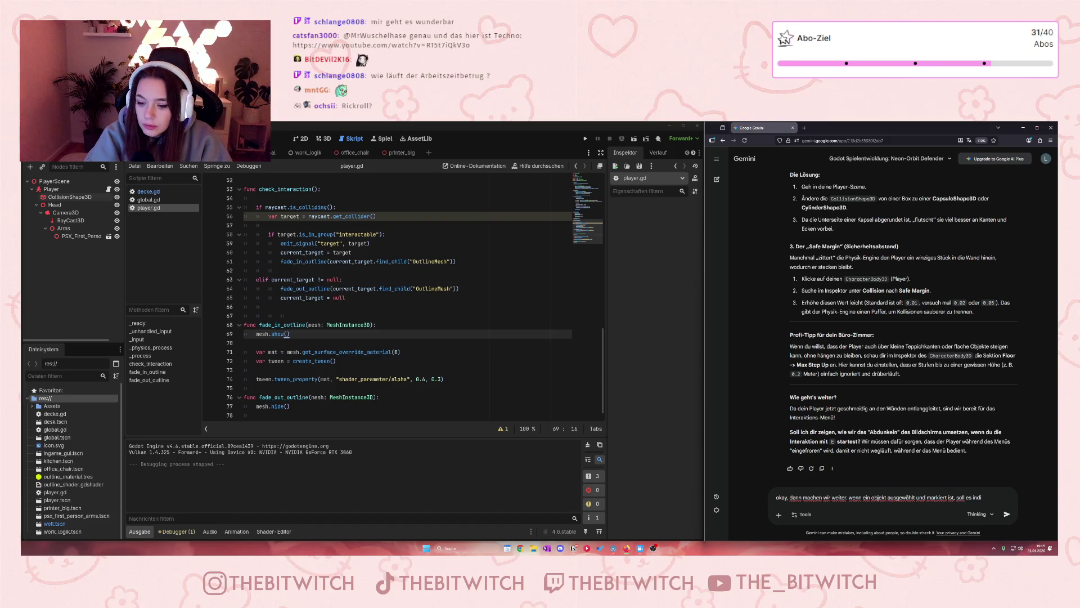
{"action": "type", "text": "viduelle a"}
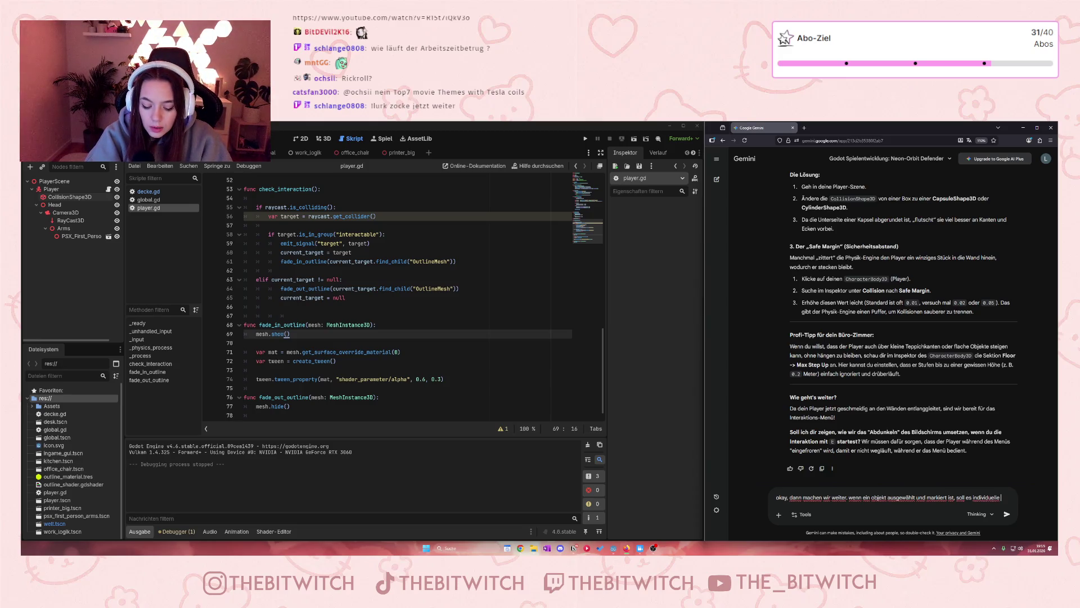
{"action": "type", "text": "kti"}
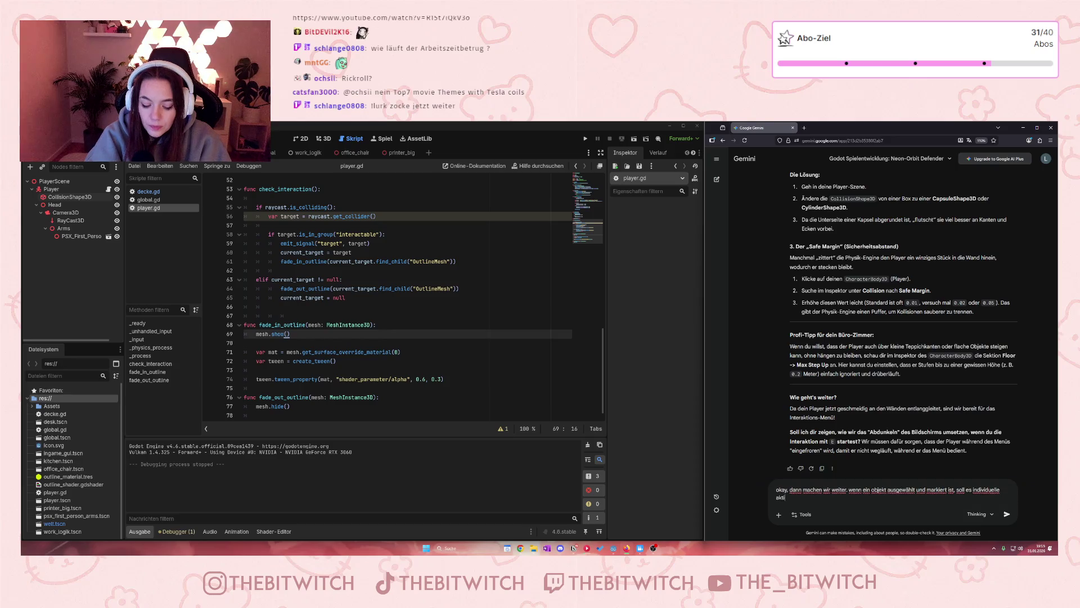
{"action": "type", "text": "onen geben, die man machen"}
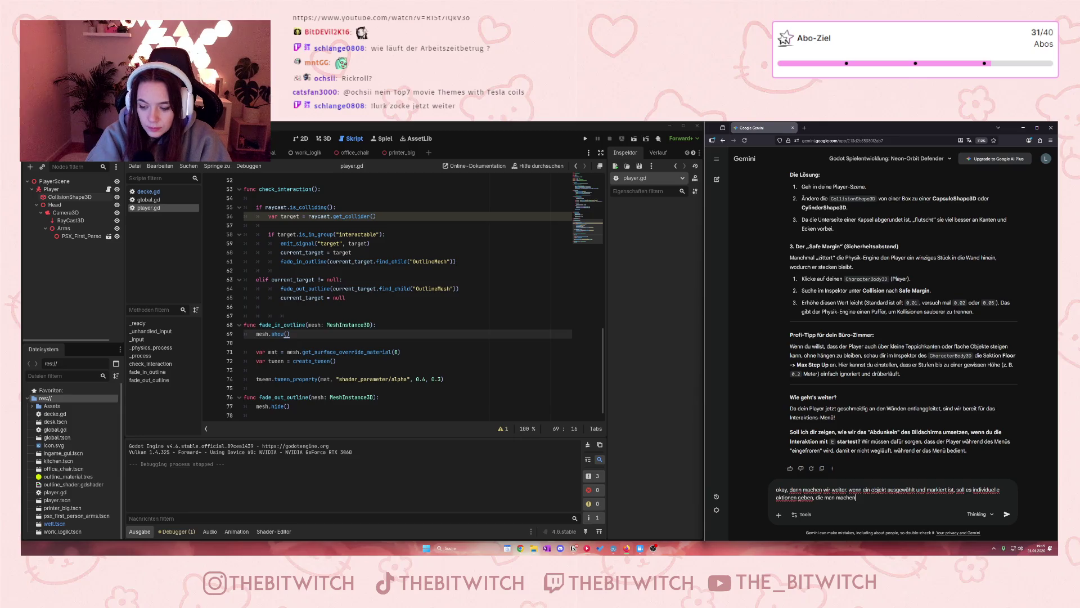
{"action": "key", "text": "BackSpace"}
{"action": "key", "text": "BackSpace"}
{"action": "key", "text": "BackSpace"}
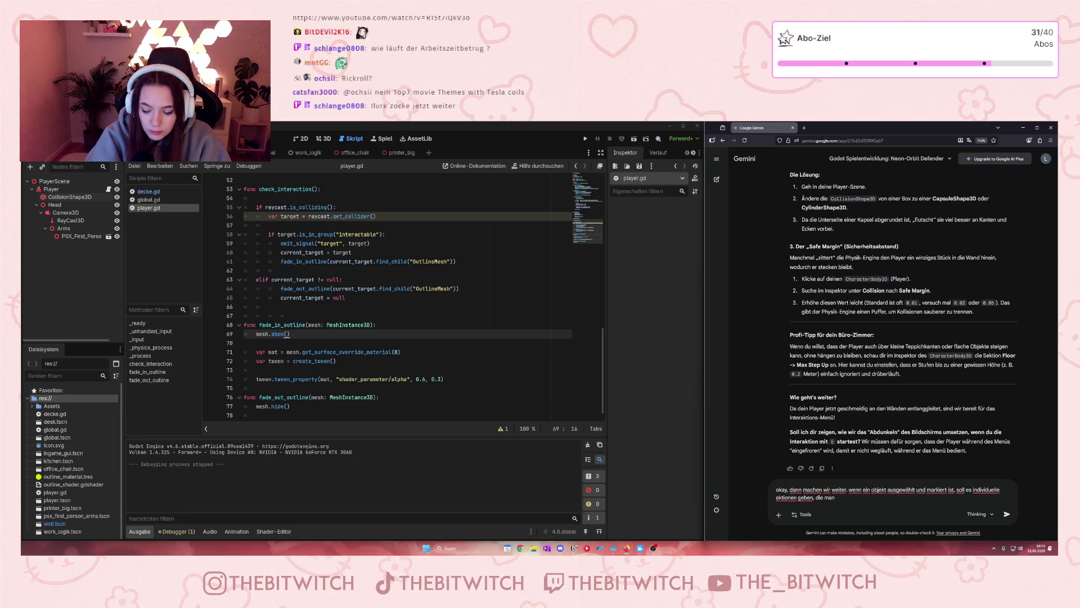
{"action": "type", "text": "damit machen kann"}
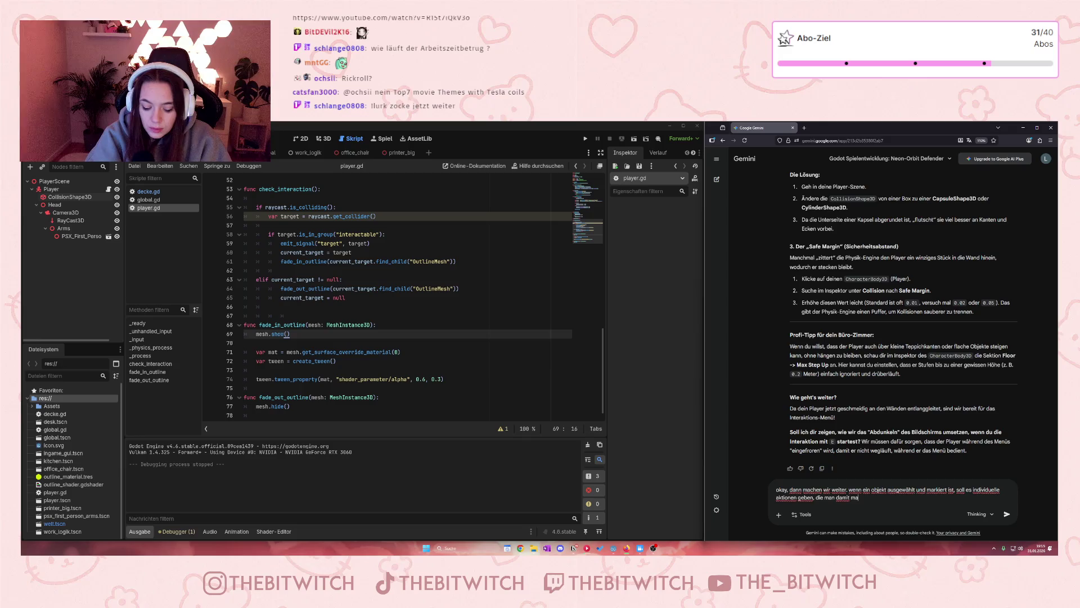
{"action": "type", "text": ". "}
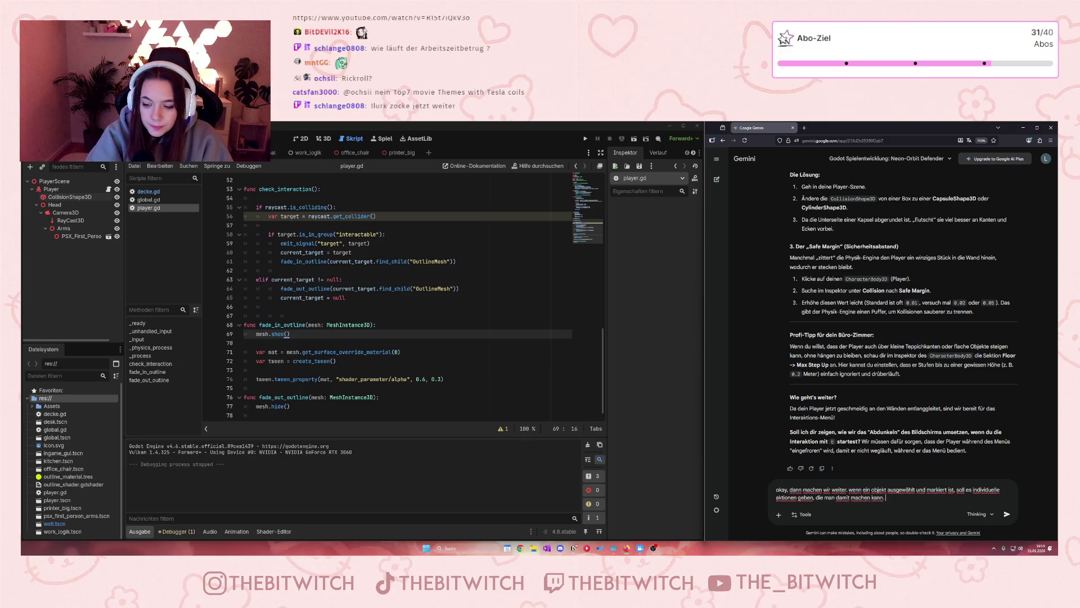
{"action": "type", "text": "Der sc"}
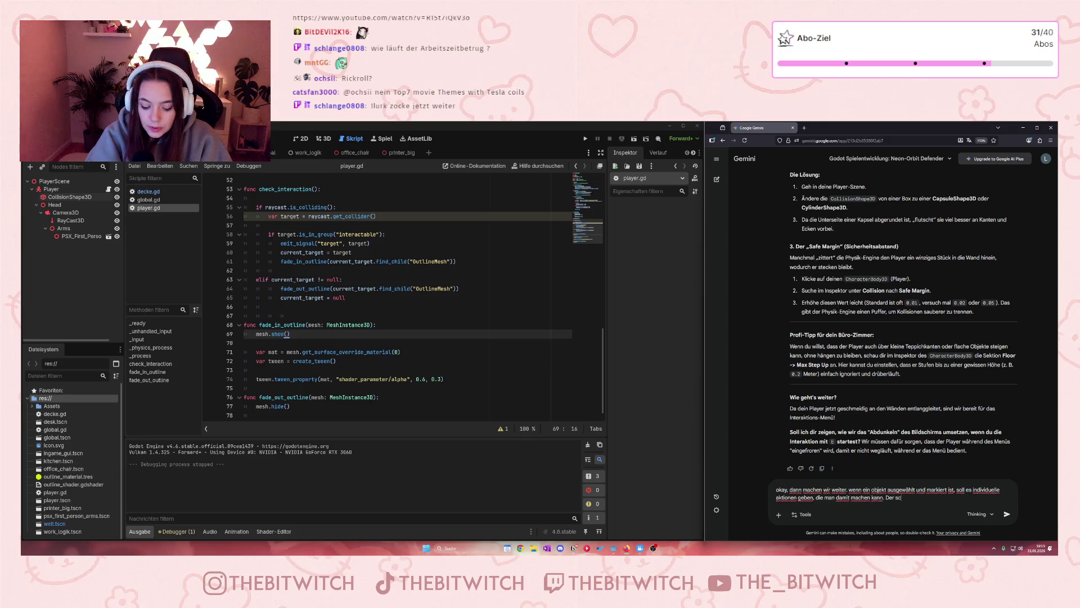
{"action": "type", "text": "reen soabg"}
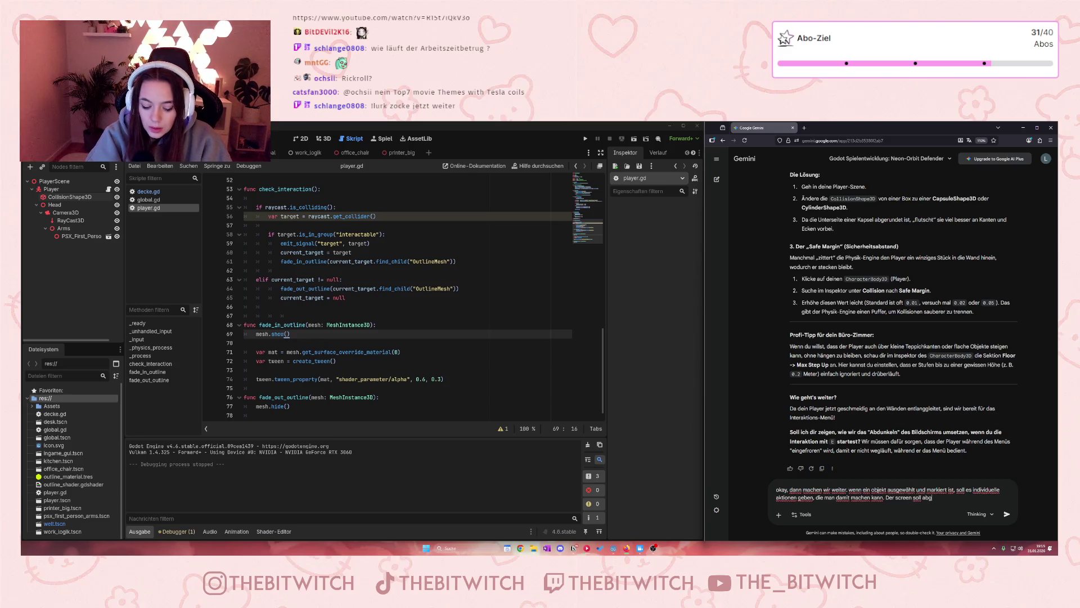
{"action": "type", "text": "edukelt w"}
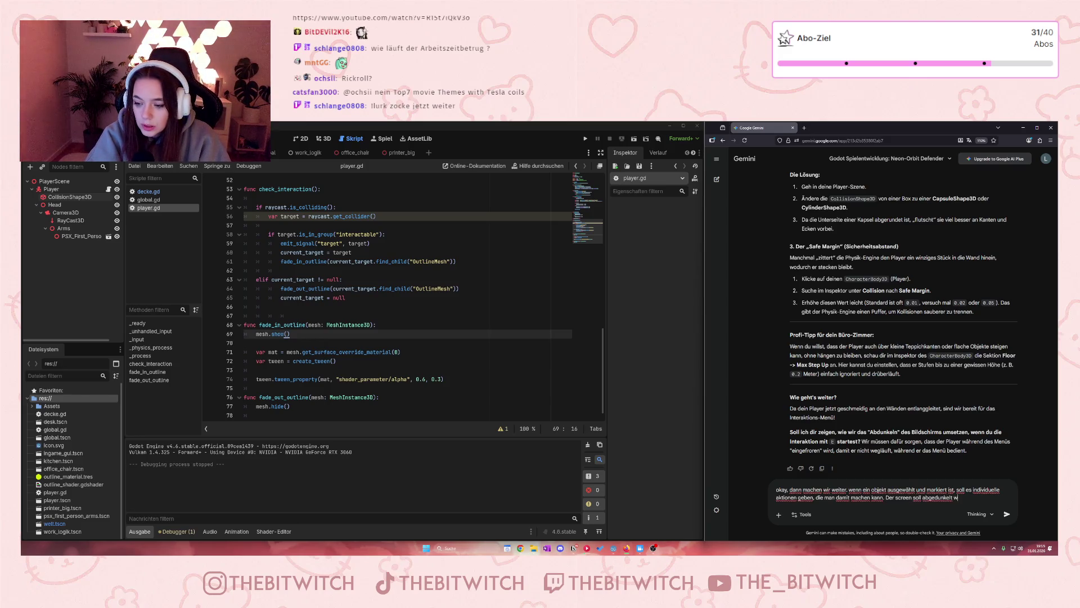
{"action": "type", "text": "den und"}
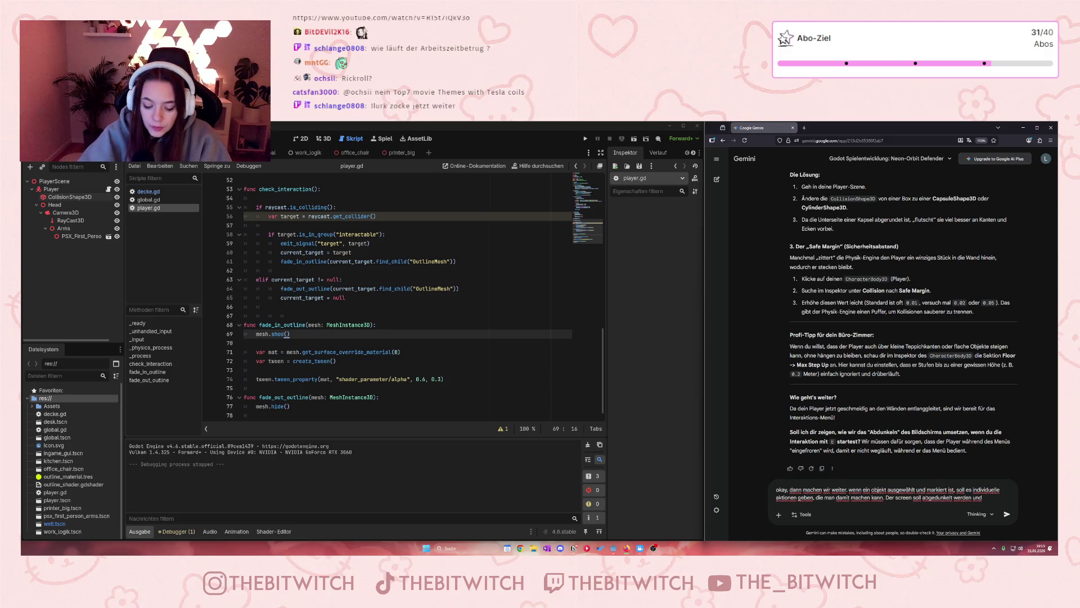
{"action": "type", "text": " nach interak"}
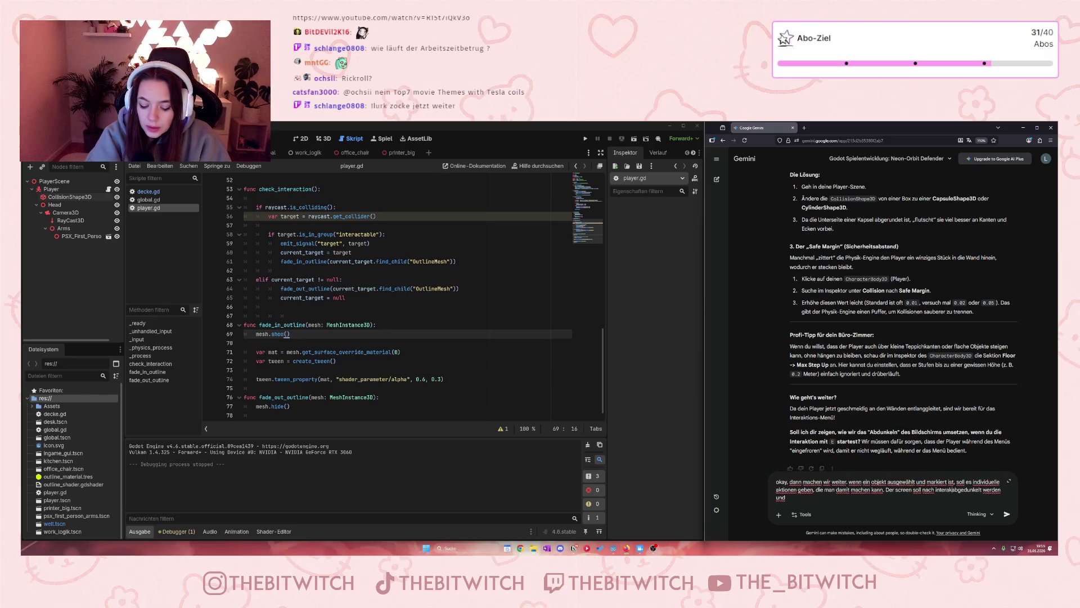
{"action": "type", "text": "mit "}
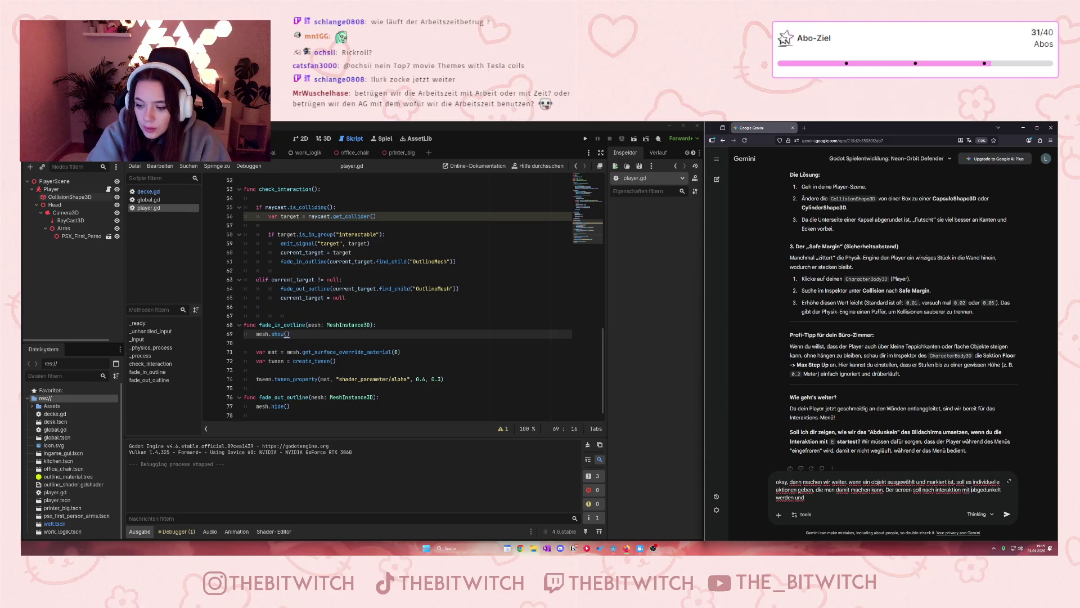
{"action": "type", "text": "e "}
{"action": "type", "text": "(hint "}
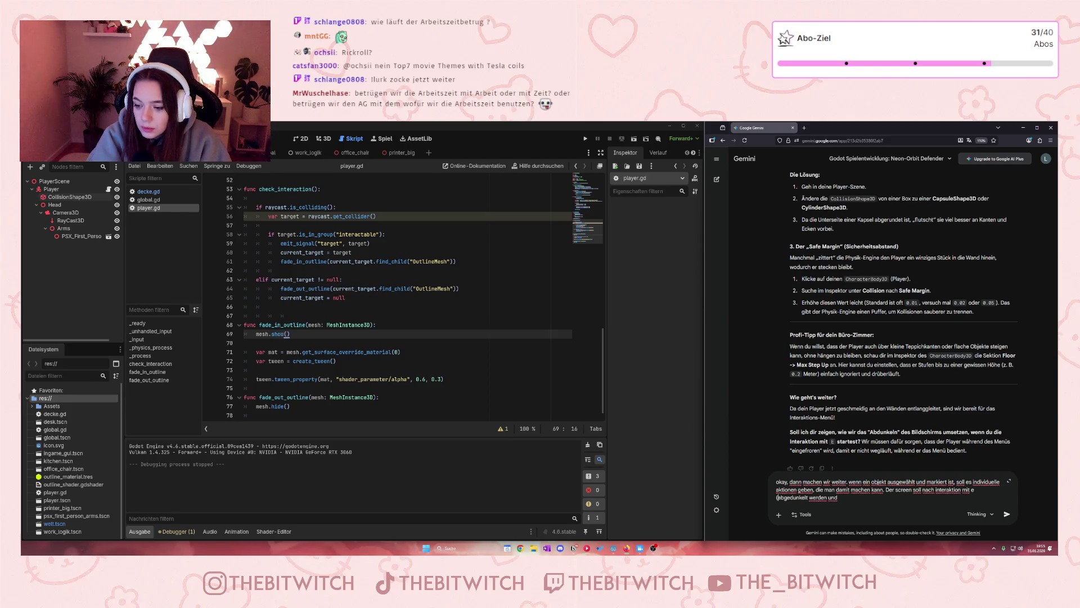
{"action": "type", "text": "oben links,"}
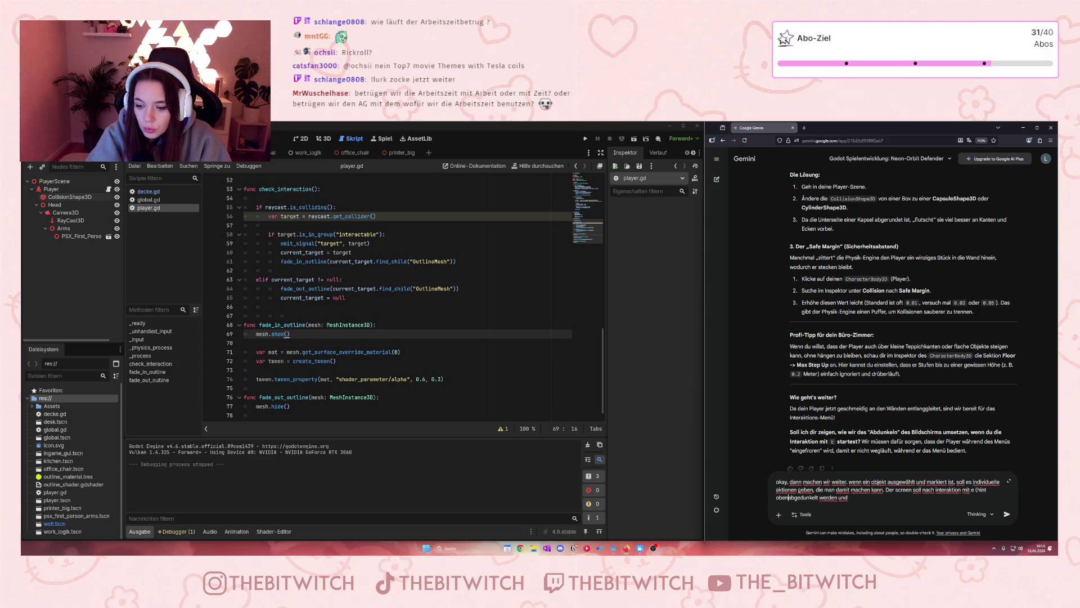
{"action": "type", "text": " sobald"}
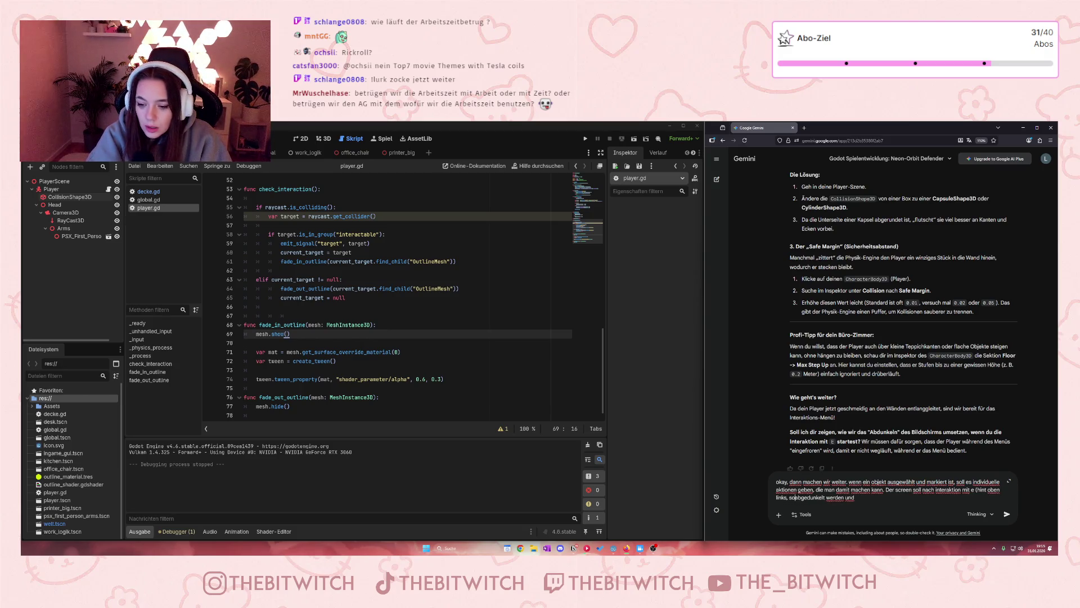
{"action": "type", "text": " ein "}
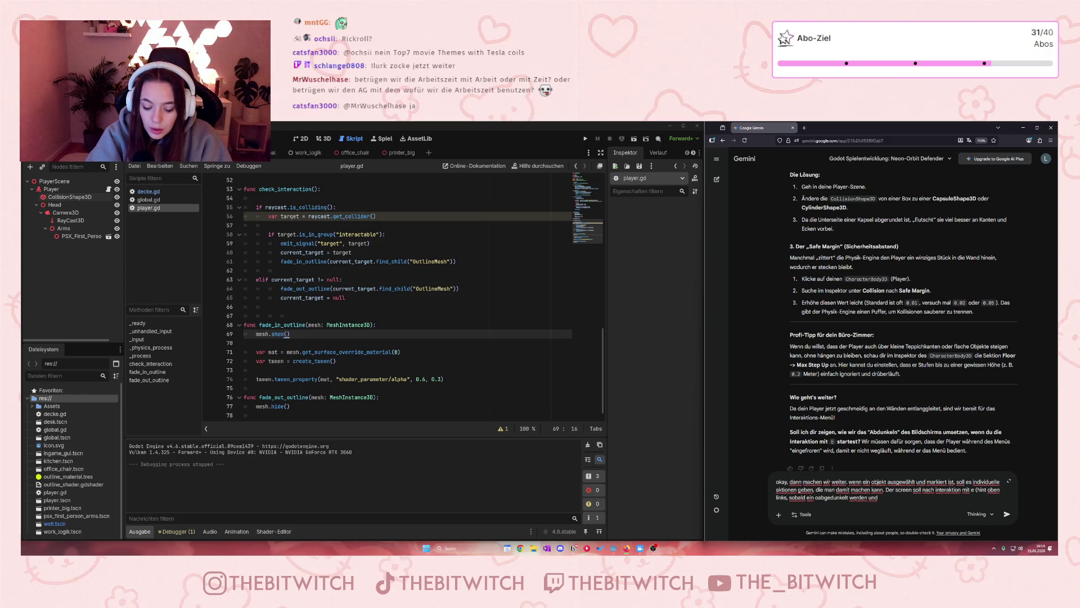
{"action": "type", "text": "targe"}
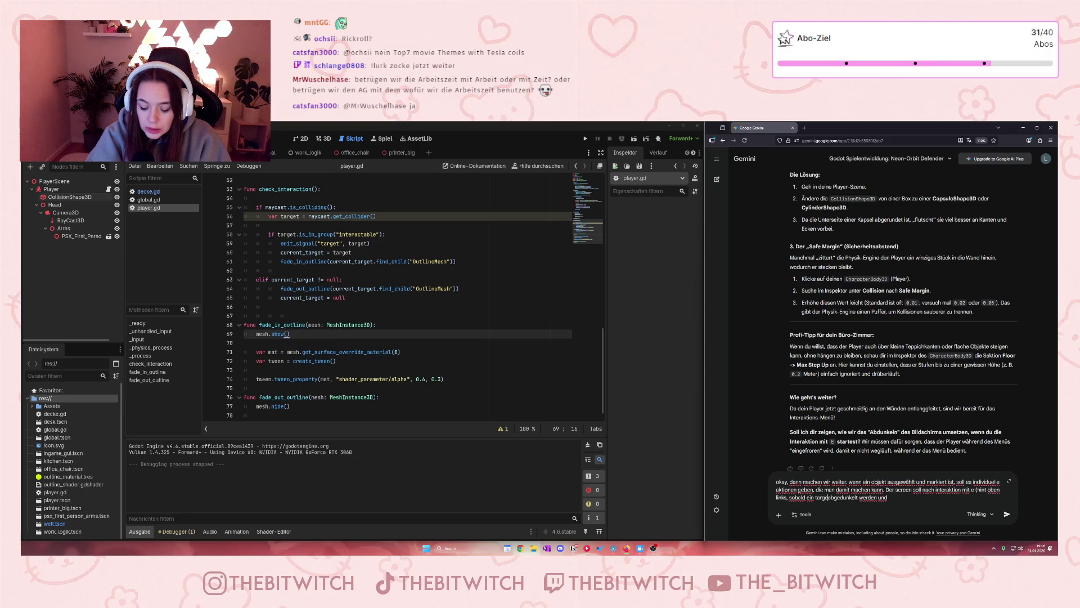
{"action": "type", "text": "t erkannt wurd"}
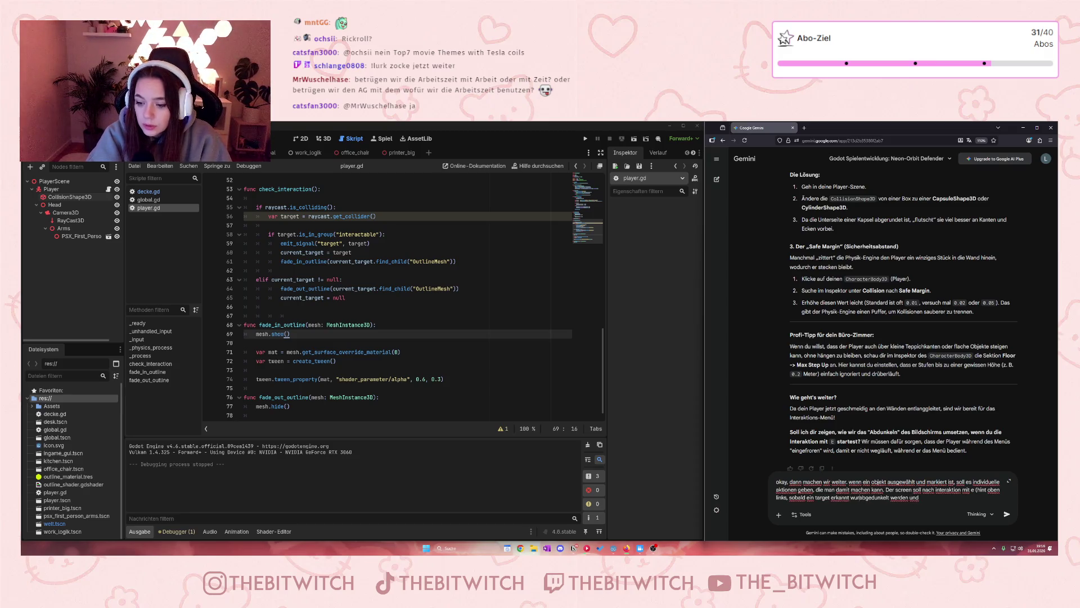
{"action": "type", "text": "e)"}
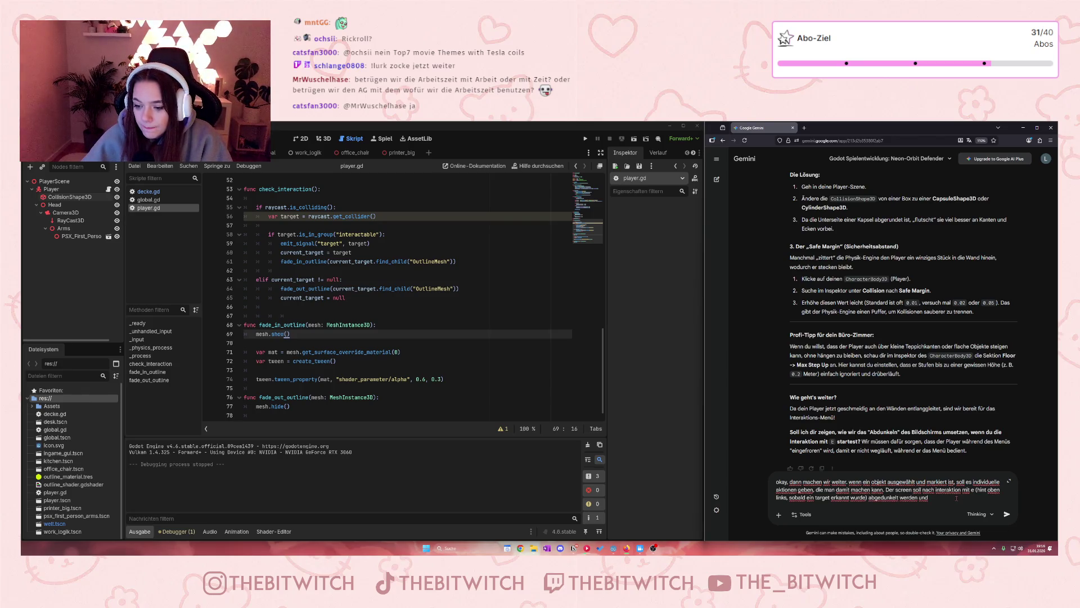
{"action": "type", "text": " die"}
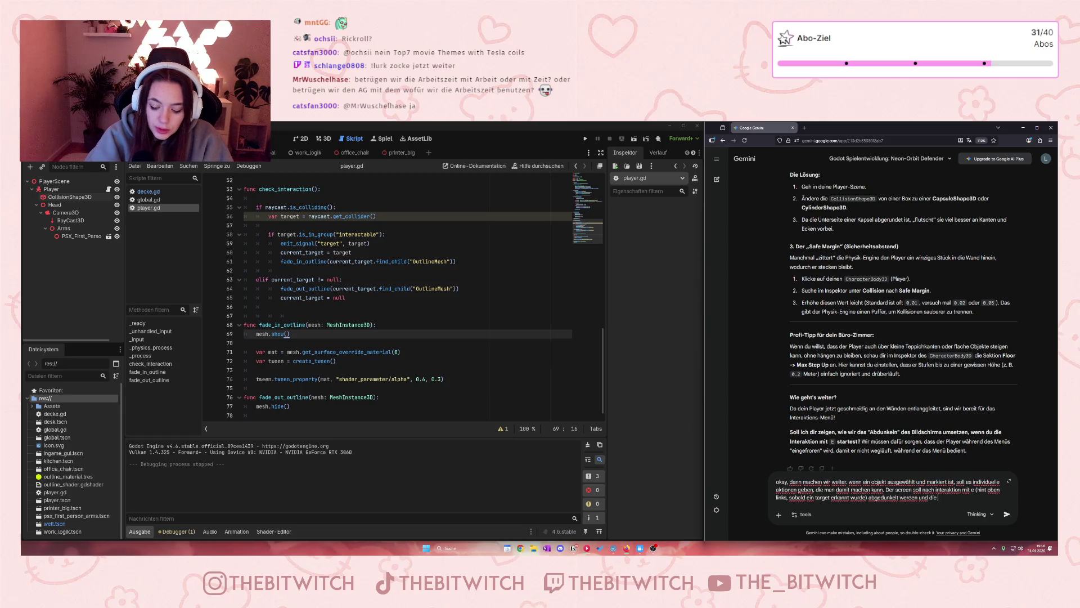
{"action": "type", "text": " optionen so"}
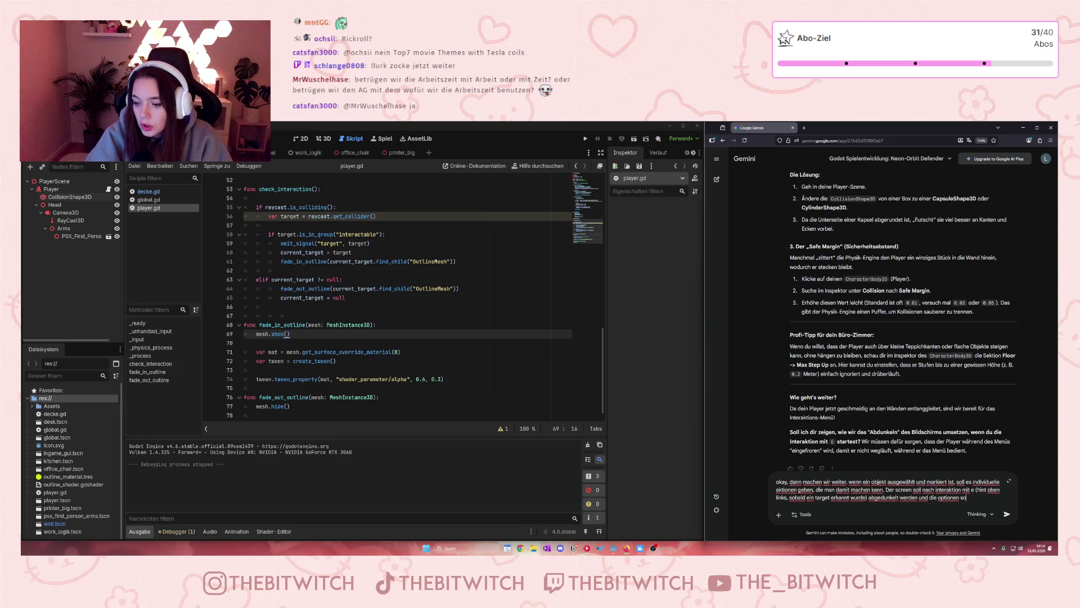
{"action": "type", "text": "llen auft"}
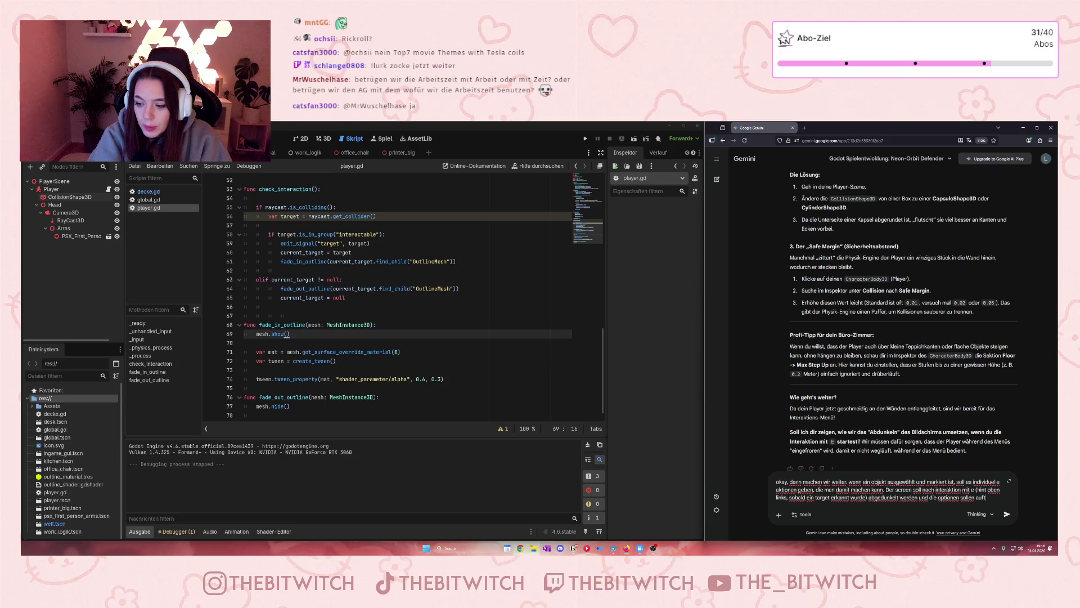
{"action": "type", "text": "chen."}
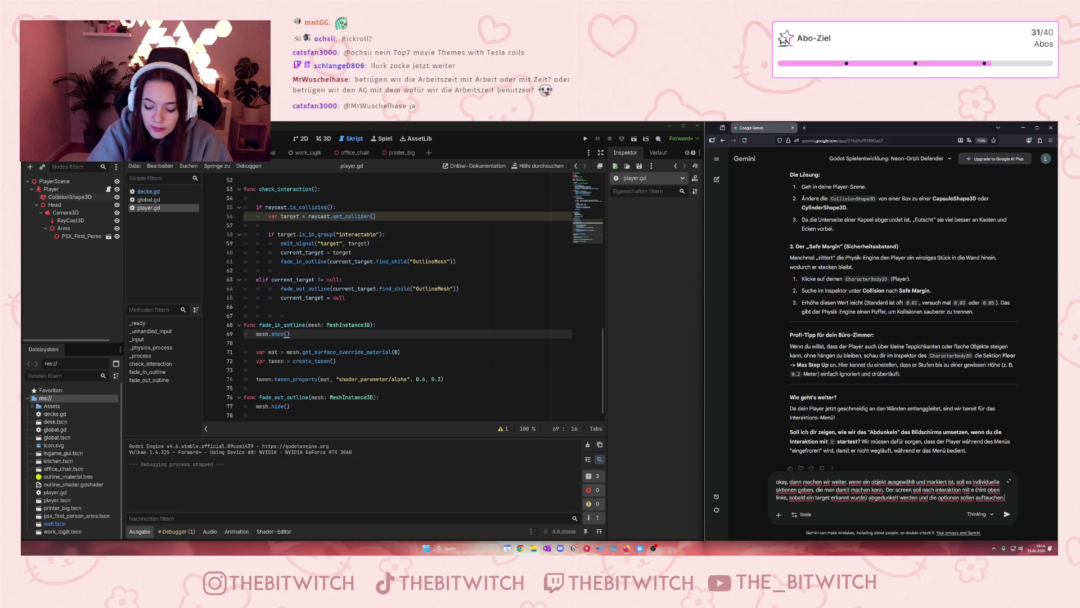
- Send the request and scroll through Gemini's Schritt 1 (Interactable.gd) and Schritt 2 (InteractionUI.tscn) plan
{"action": "key", "text": "Return"}
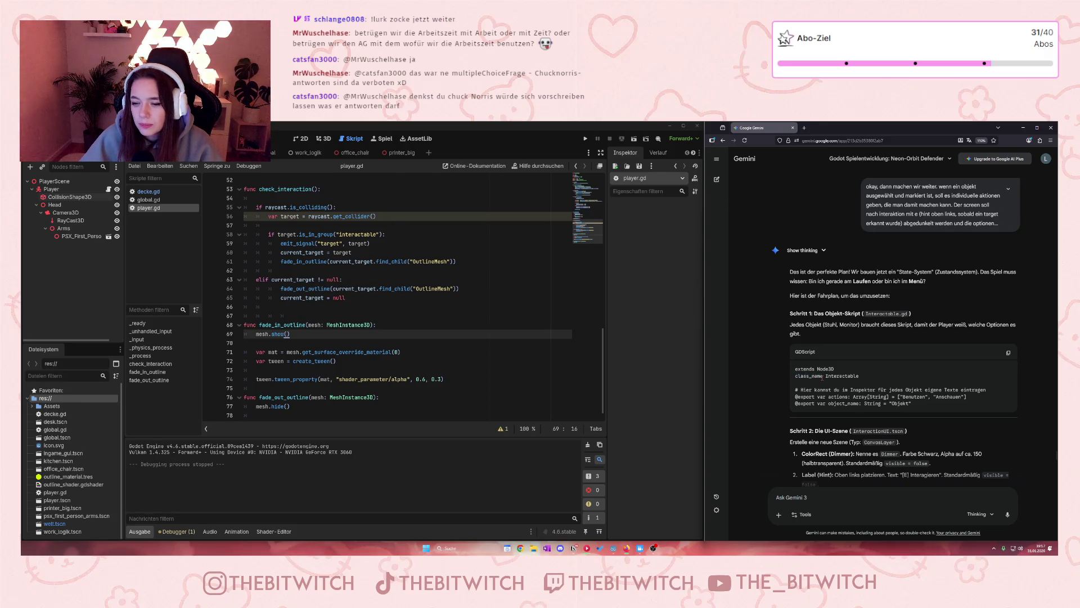
{"action": "scroll", "coordinate": [817, 375], "scroll_direction": "down", "scroll_amount": 2}
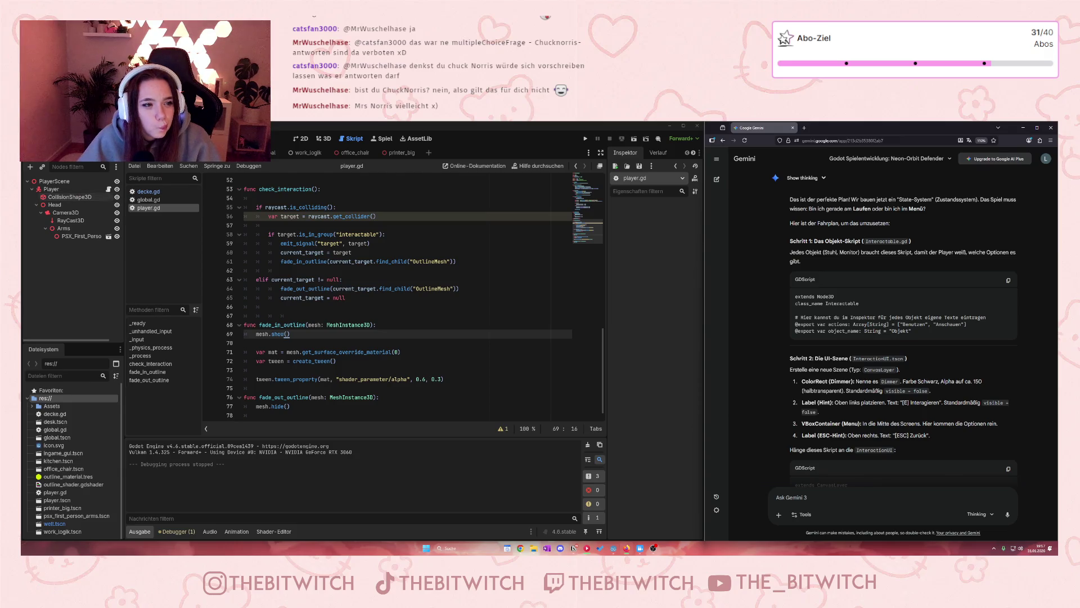
- In the Welt scene, attach a new script res://Interactable.gd to the Stuhl node
{"action": "left_click", "coordinate": [143, 153]}
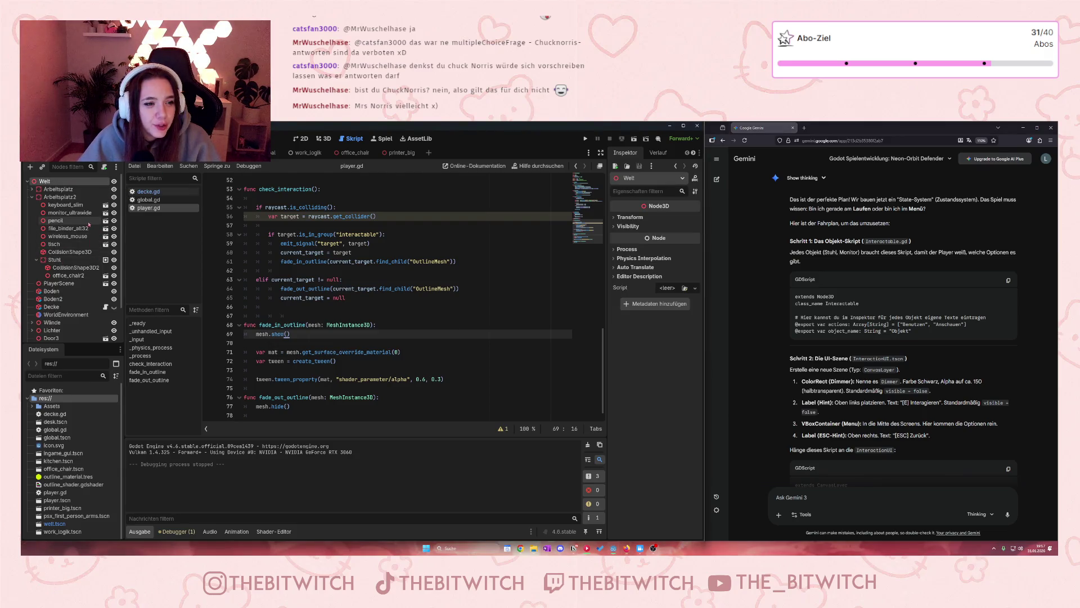
{"action": "scroll", "coordinate": [76, 209], "scroll_direction": "down", "scroll_amount": 1}
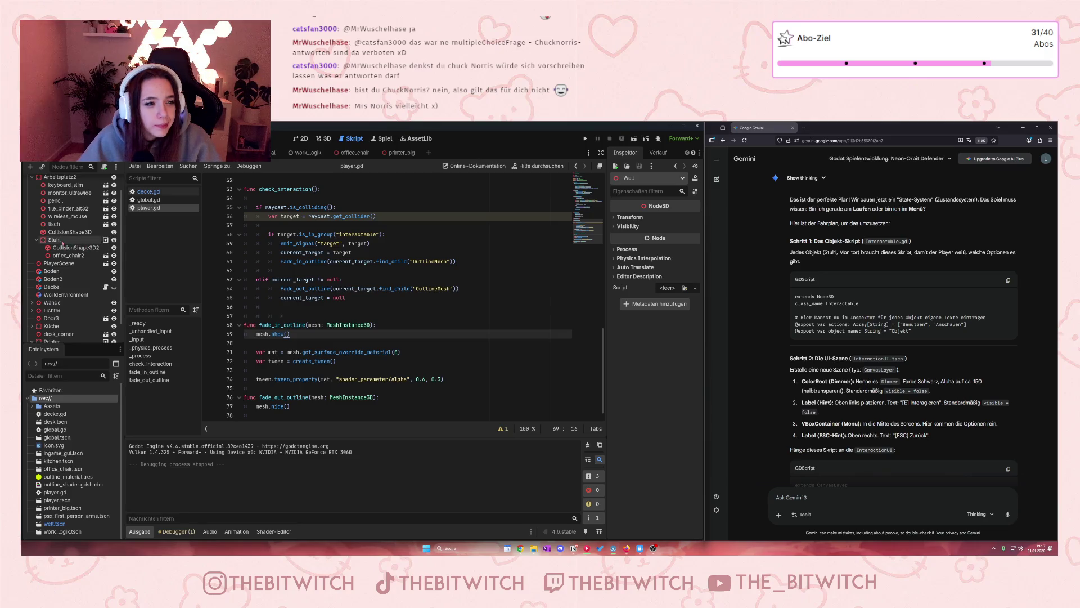
{"action": "left_click", "coordinate": [92, 241]}
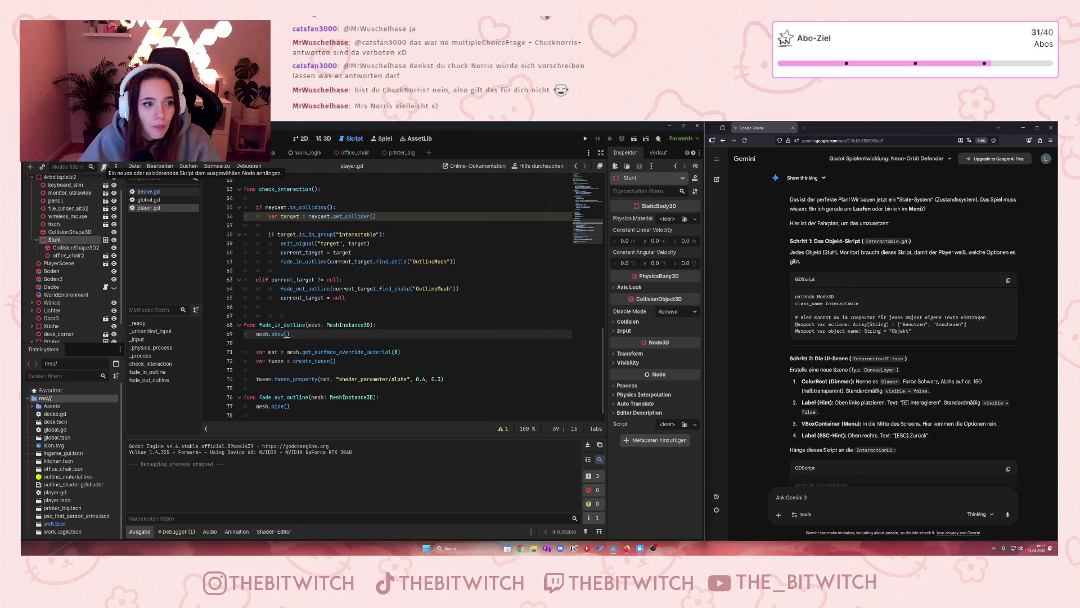
{"action": "left_click", "coordinate": [104, 168]}
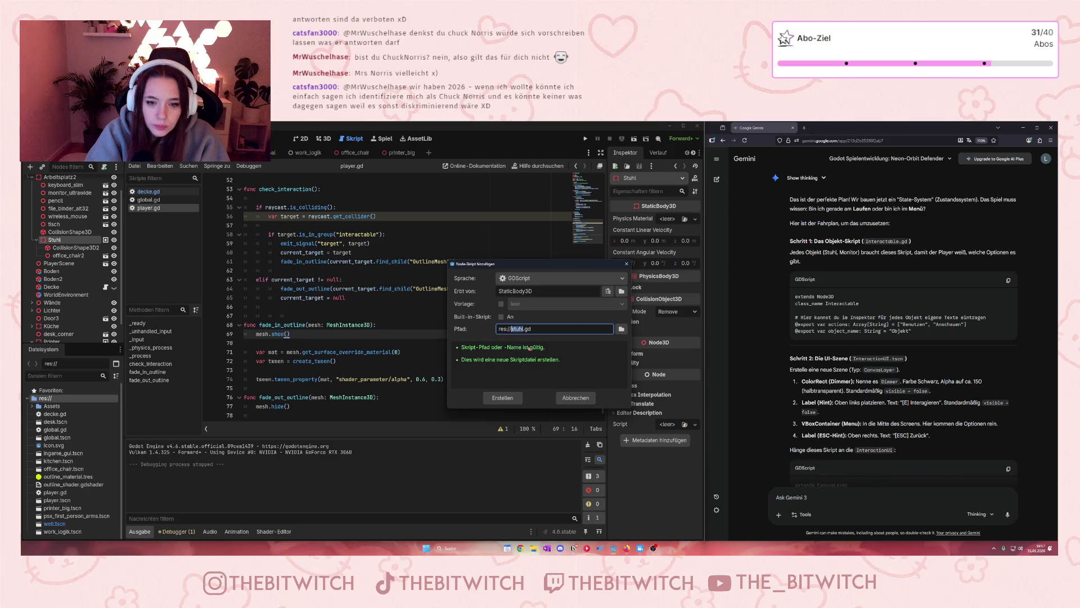
{"action": "type", "text": "intera"}
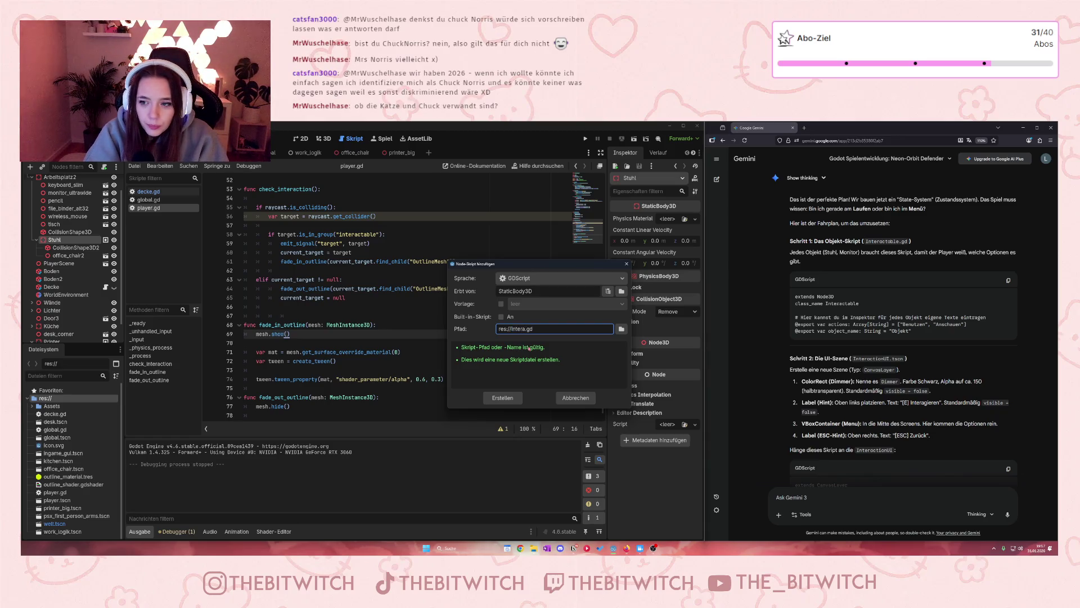
{"action": "key", "text": "BackSpace"}
{"action": "key", "text": "BackSpace"}
{"action": "key", "text": "BackSpace"}
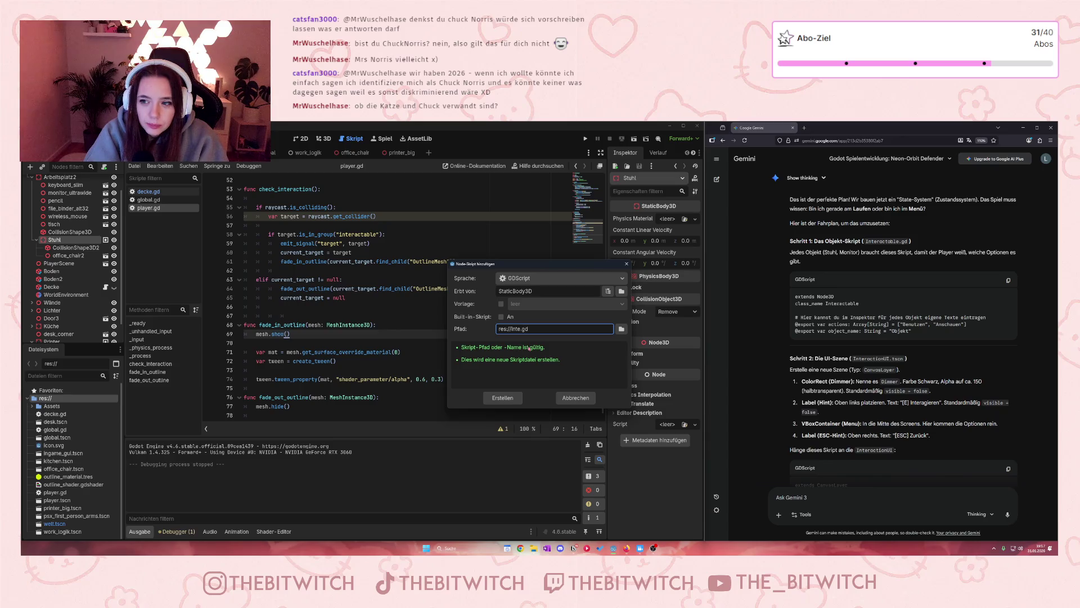
{"action": "type", "text": "Interactab"}
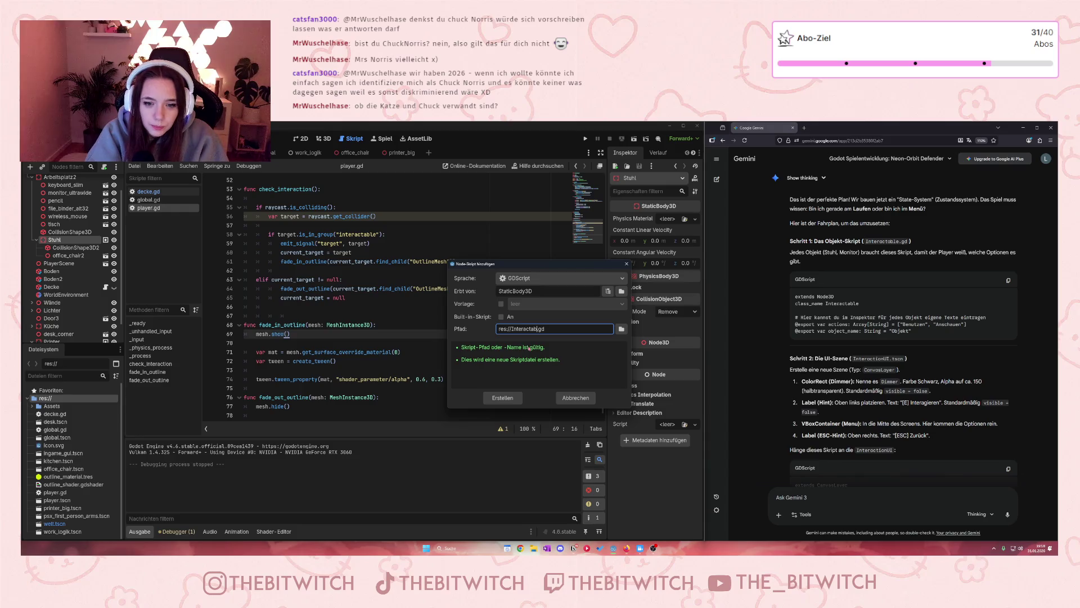
{"action": "type", "text": "le"}
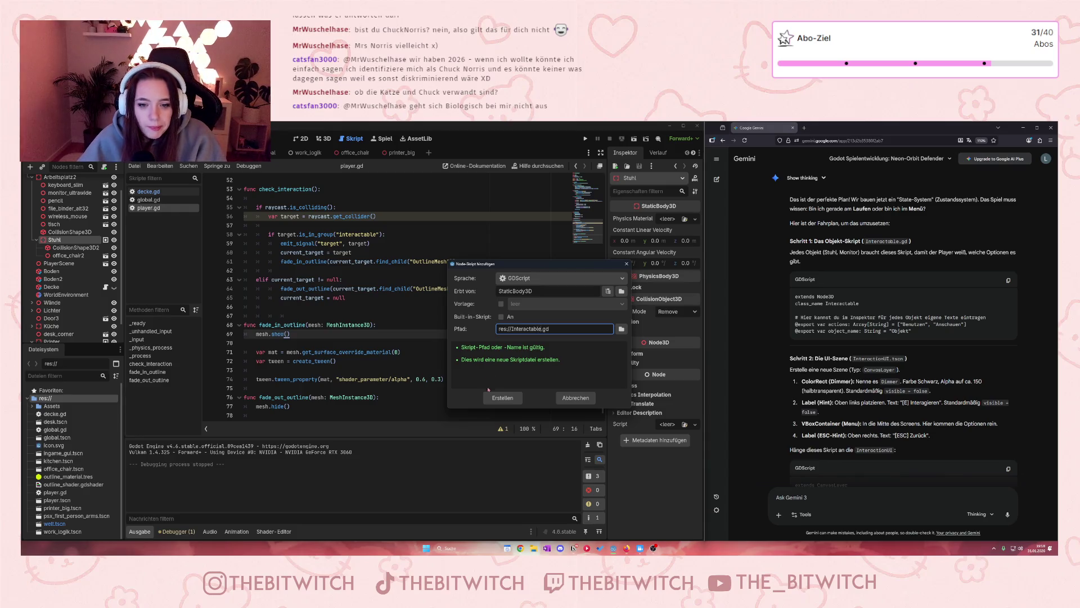
{"action": "left_click", "coordinate": [502, 398]}
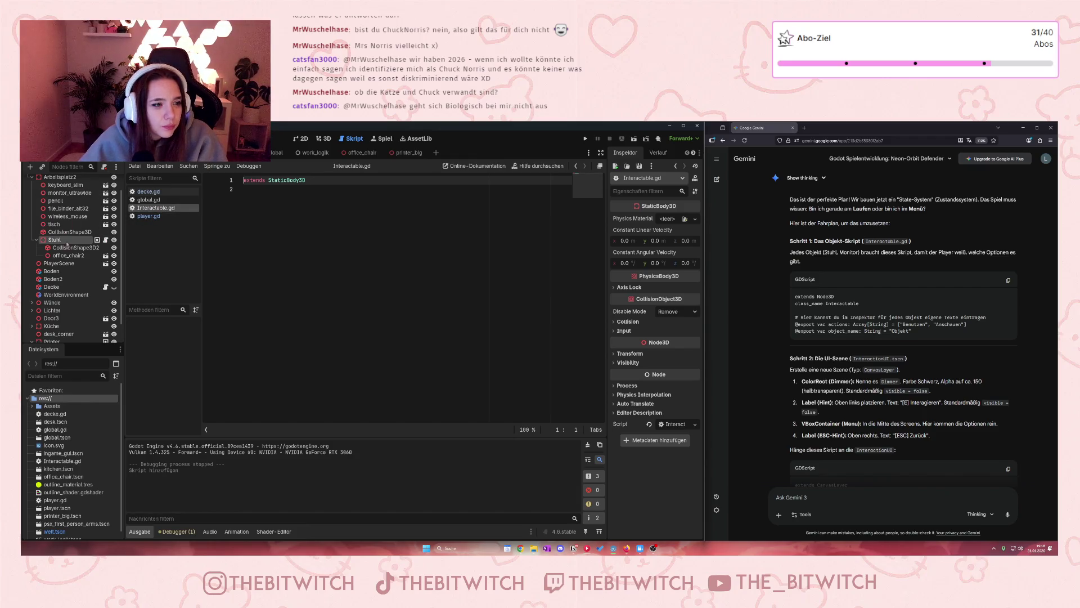
- Attach Interactable.gd to the Printer node as well, then place the caret on script line 2
{"action": "scroll", "coordinate": [56, 263], "scroll_direction": "down", "scroll_amount": 2}
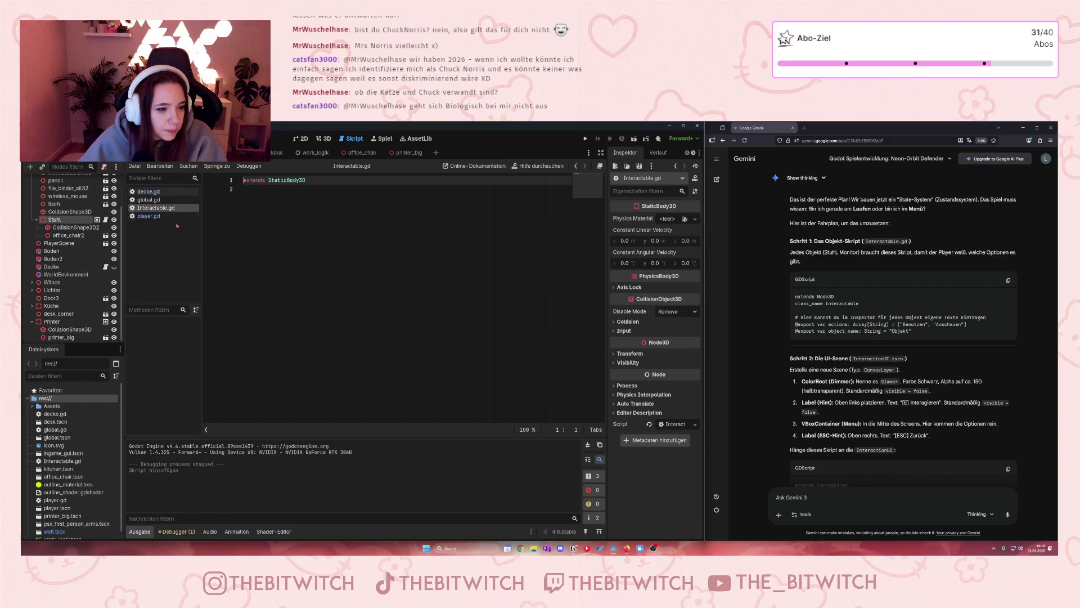
{"action": "left_click_drag", "start_coordinate": [156, 208], "coordinate": [53, 321]}
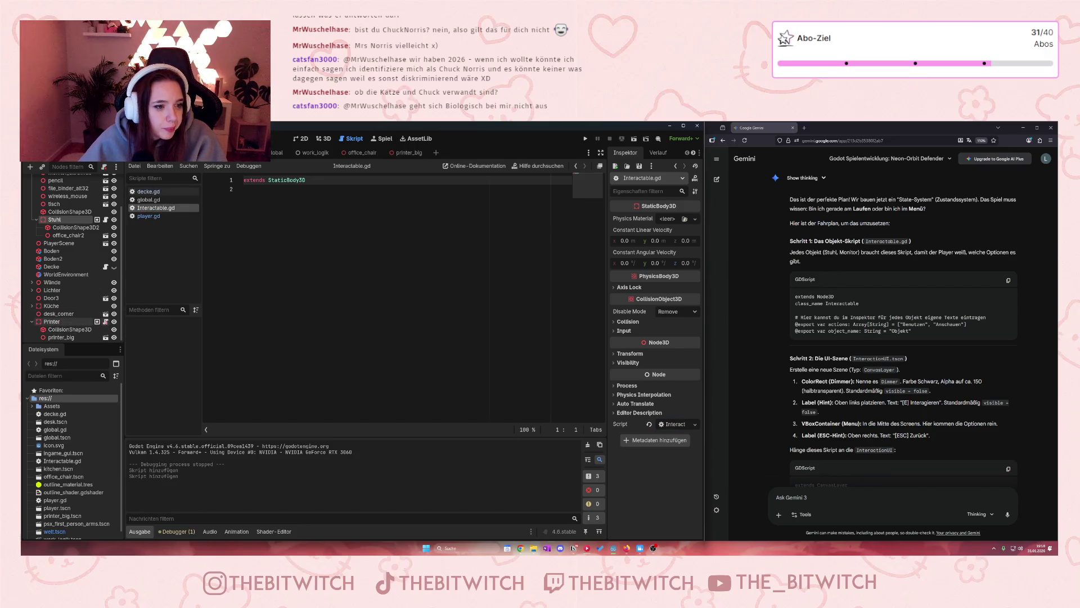
{"action": "left_click", "coordinate": [312, 203]}
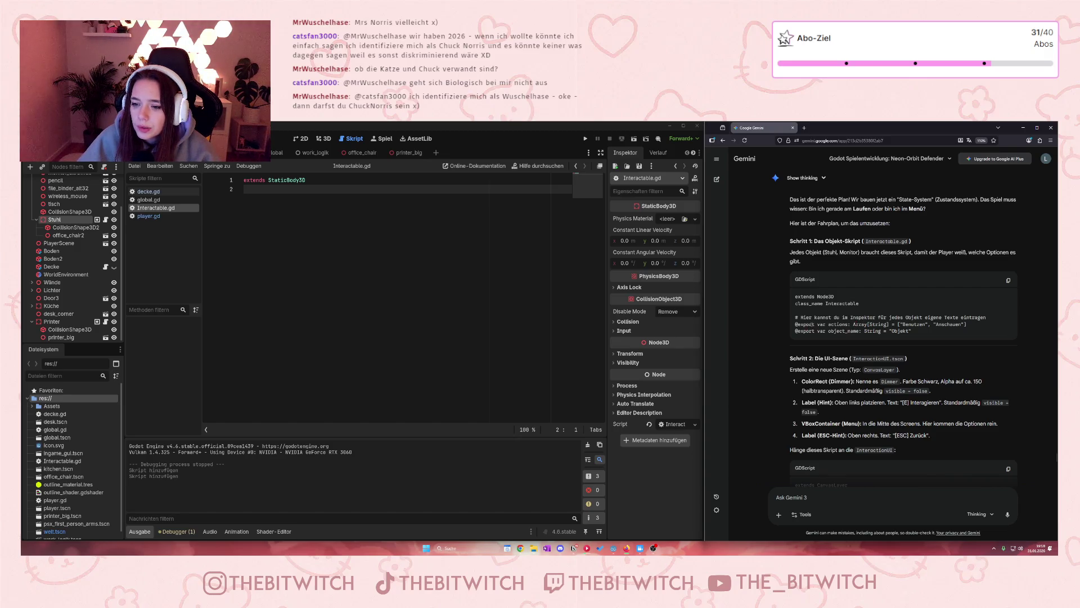
{"action": "left_click_drag", "start_coordinate": [796, 319], "coordinate": [951, 317]}
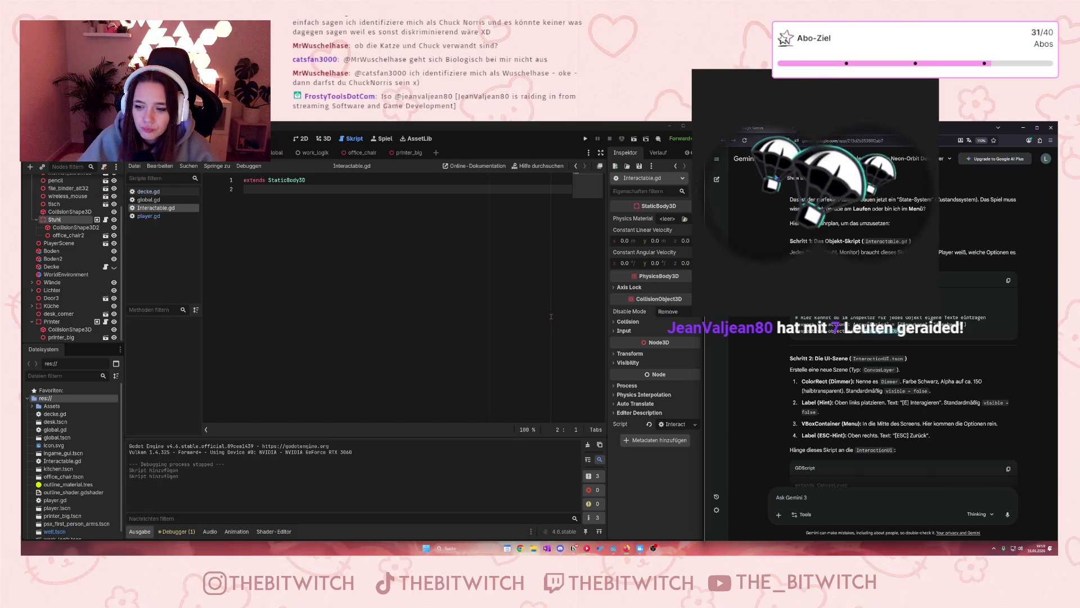
{"action": "scroll", "coordinate": [937, 369], "scroll_direction": "down", "scroll_amount": 3}
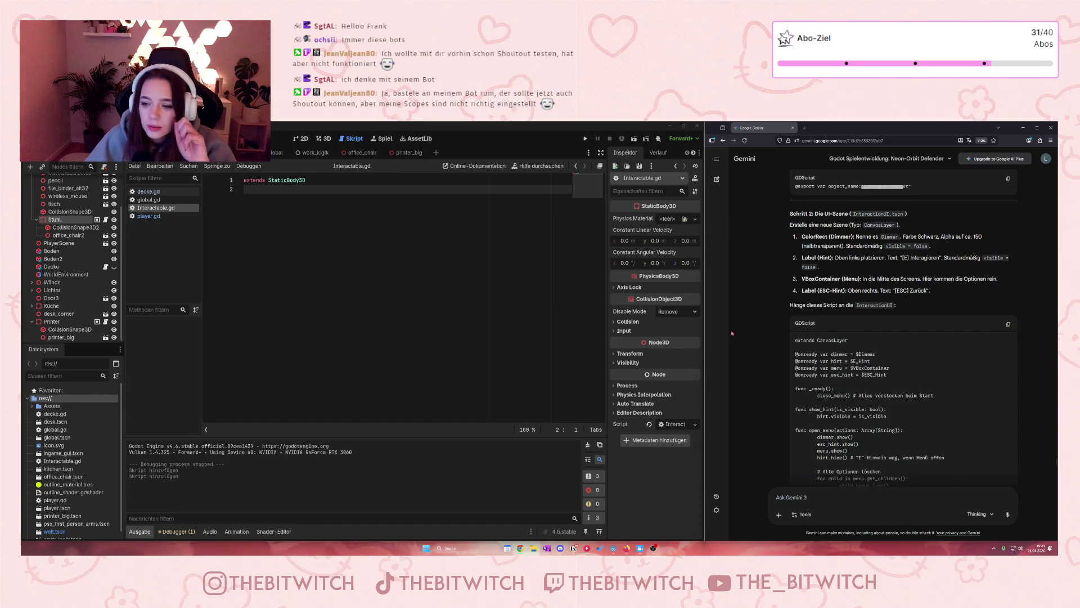
- Ask Gemini whether Interactable goes on every interactable object or each object gets its own script
{"action": "scroll", "coordinate": [805, 304], "scroll_direction": "up", "scroll_amount": 3}
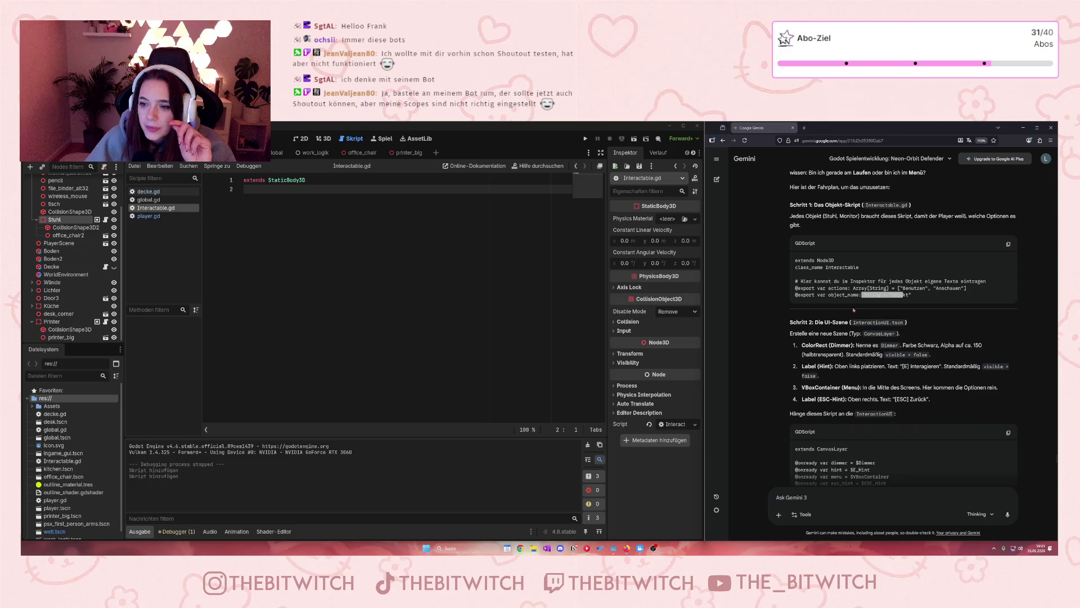
{"action": "left_click", "coordinate": [849, 295]}
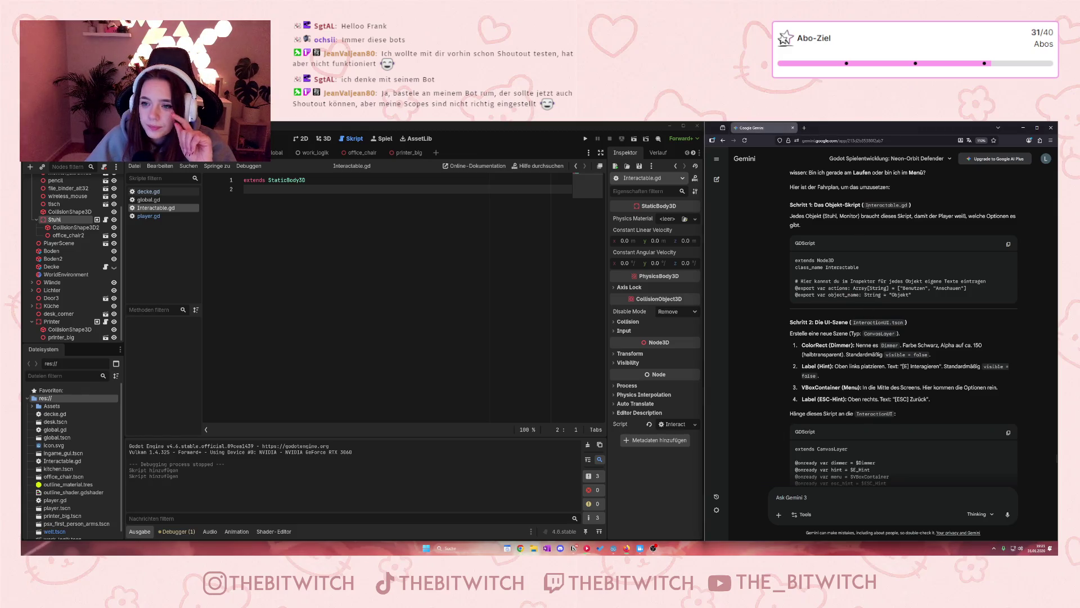
{"action": "left_click", "coordinate": [851, 494]}
{"action": "type", "text": "So"}
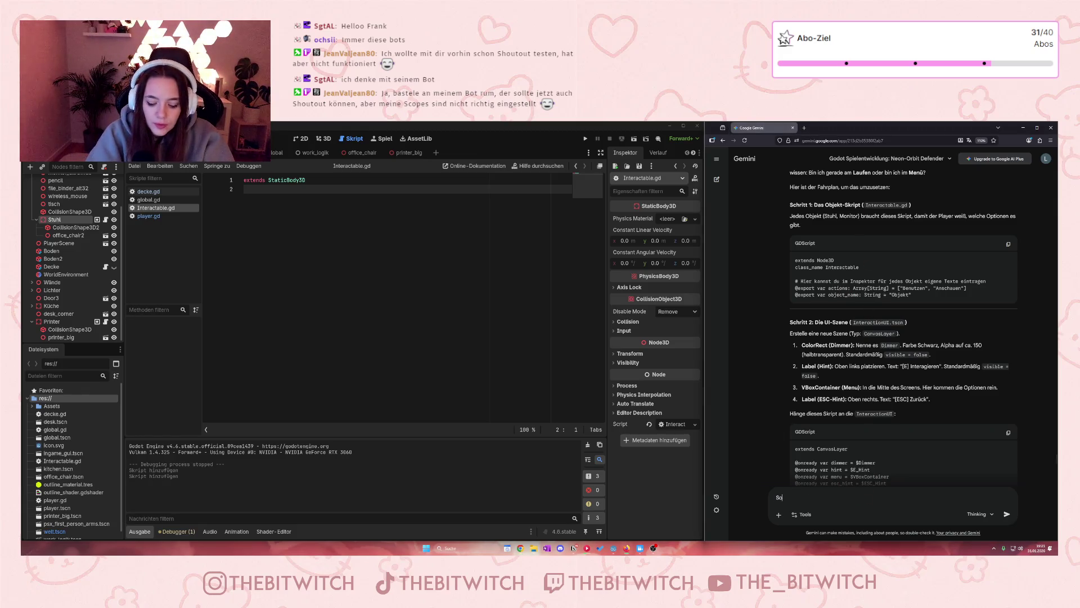
{"action": "type", "text": "llte d"}
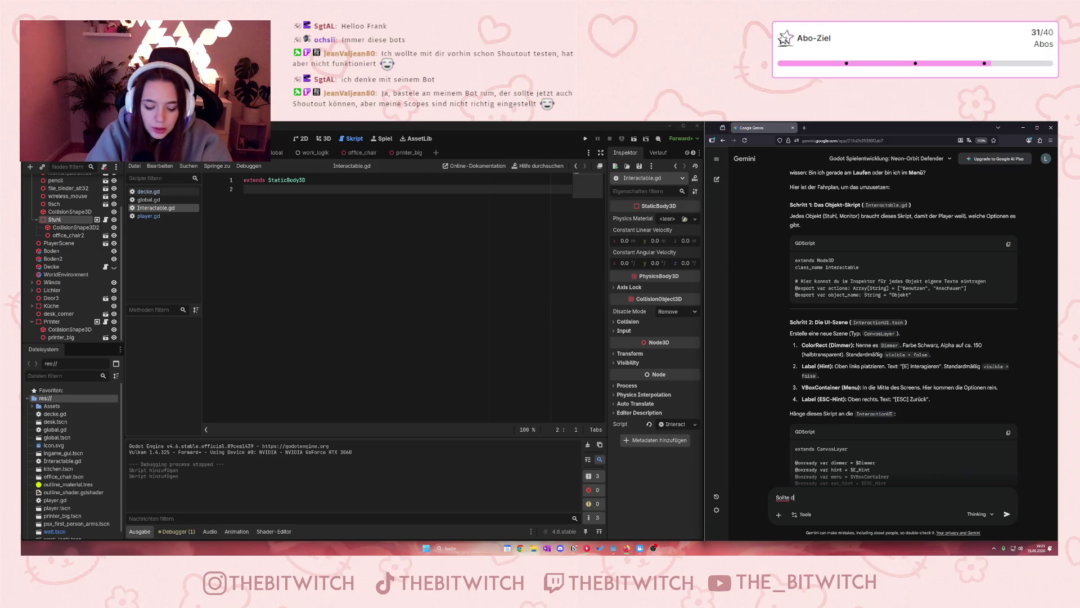
{"action": "type", "text": "ie Interactab"}
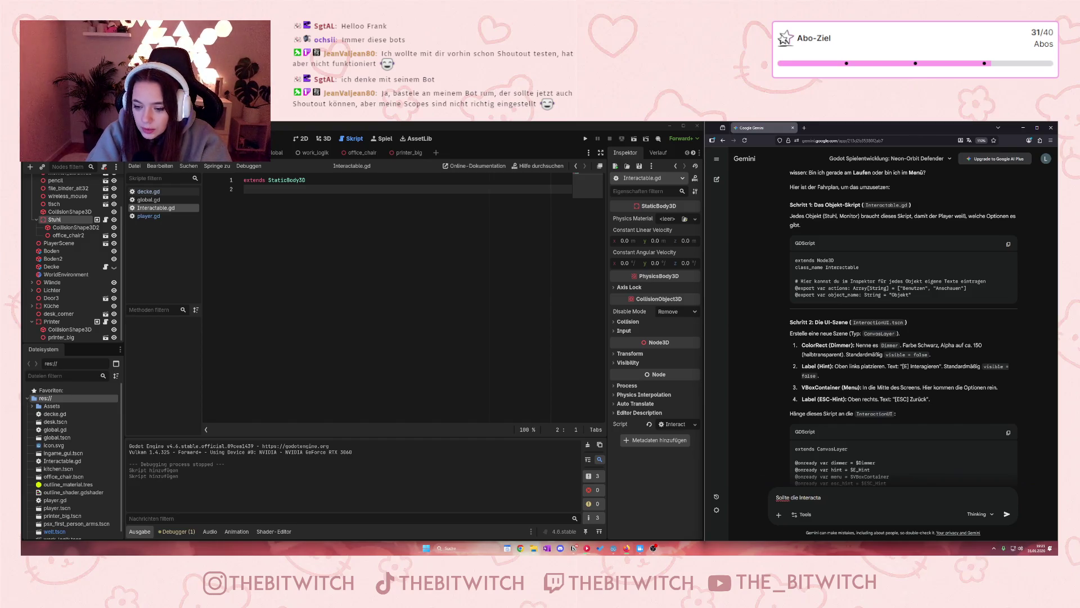
{"action": "type", "text": "le an"}
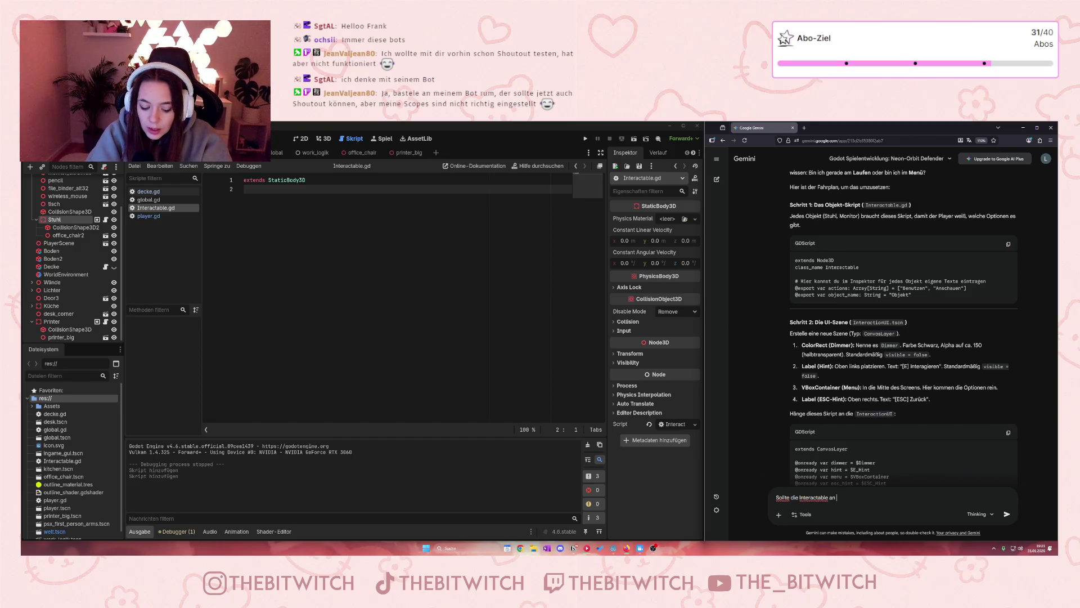
{"action": "type", "text": " alle O"}
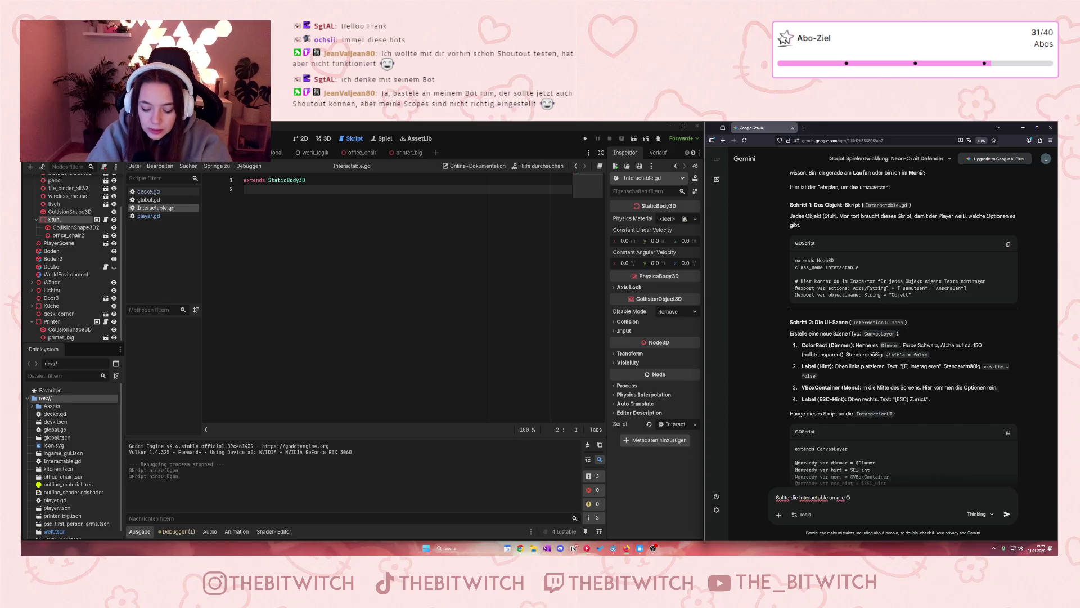
{"action": "type", "text": "bjekte,"}
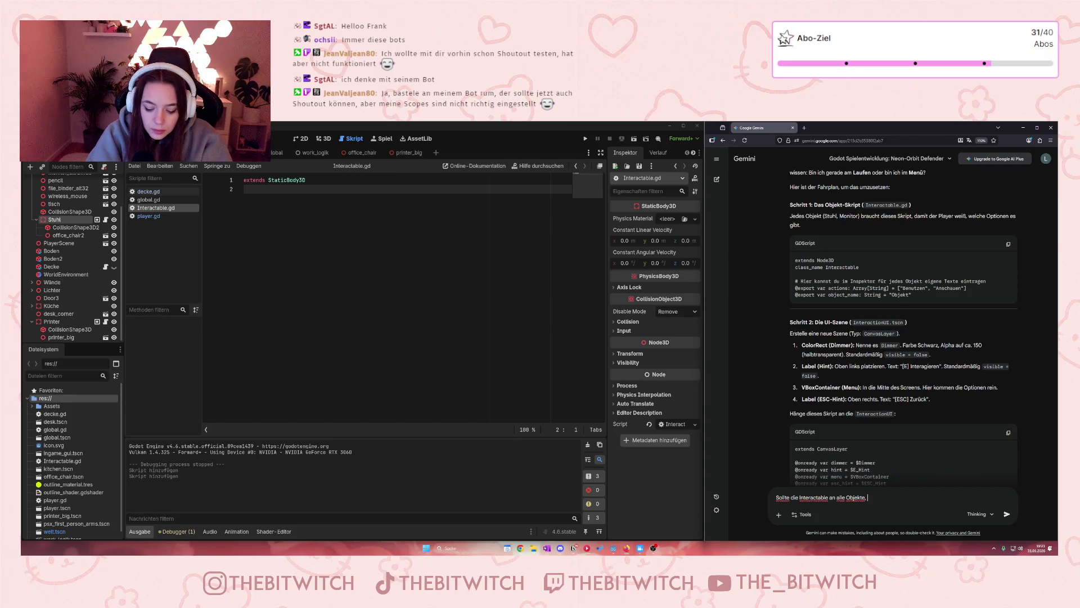
{"action": "type", "text": " mit denen man"}
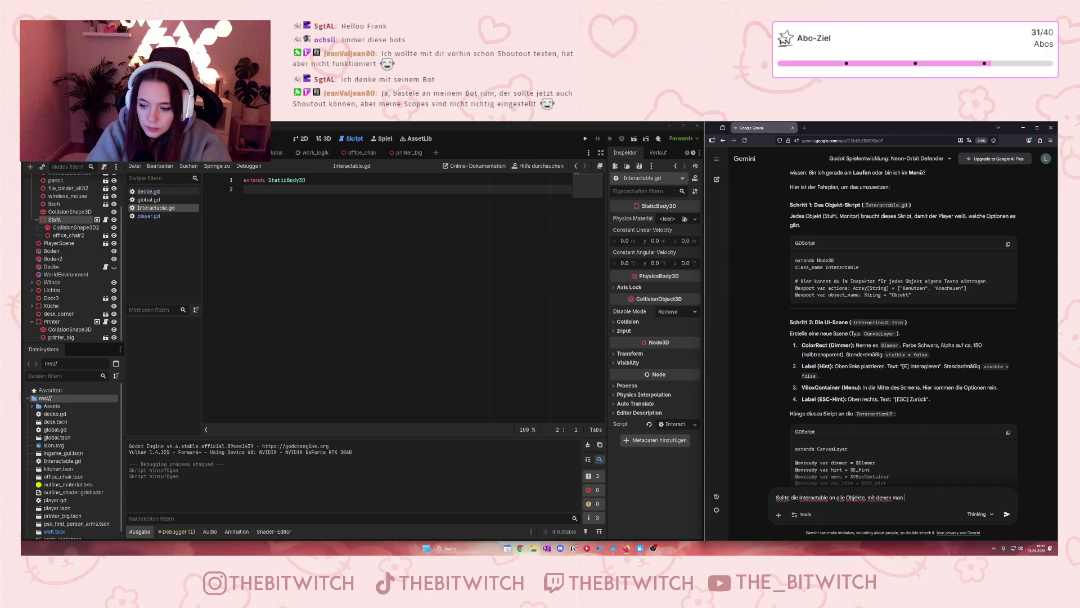
{"action": "type", "text": " interarg"}
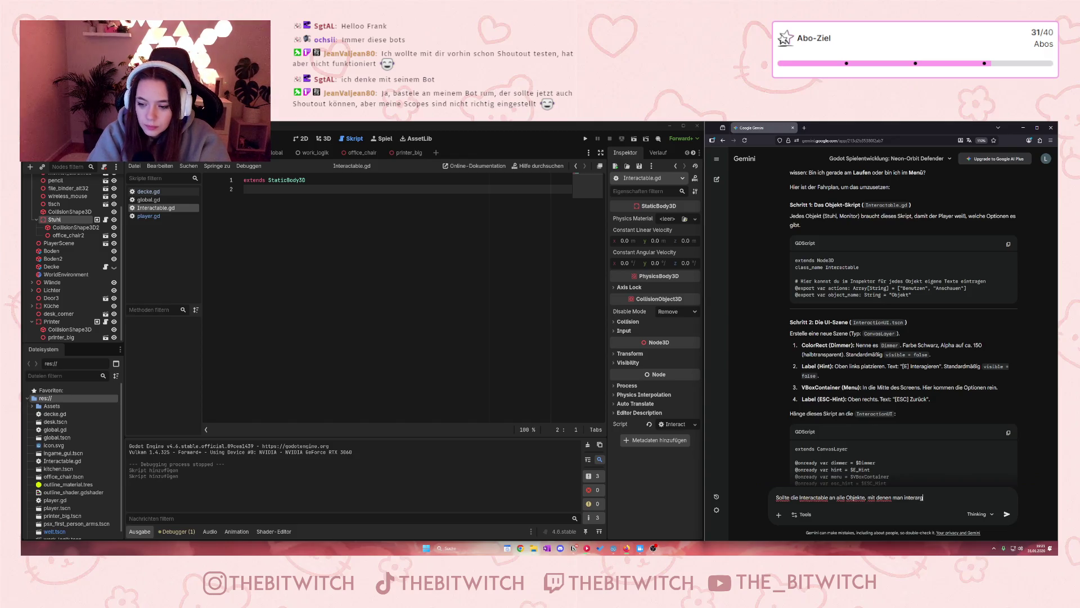
{"action": "type", "text": "iert ngeha"}
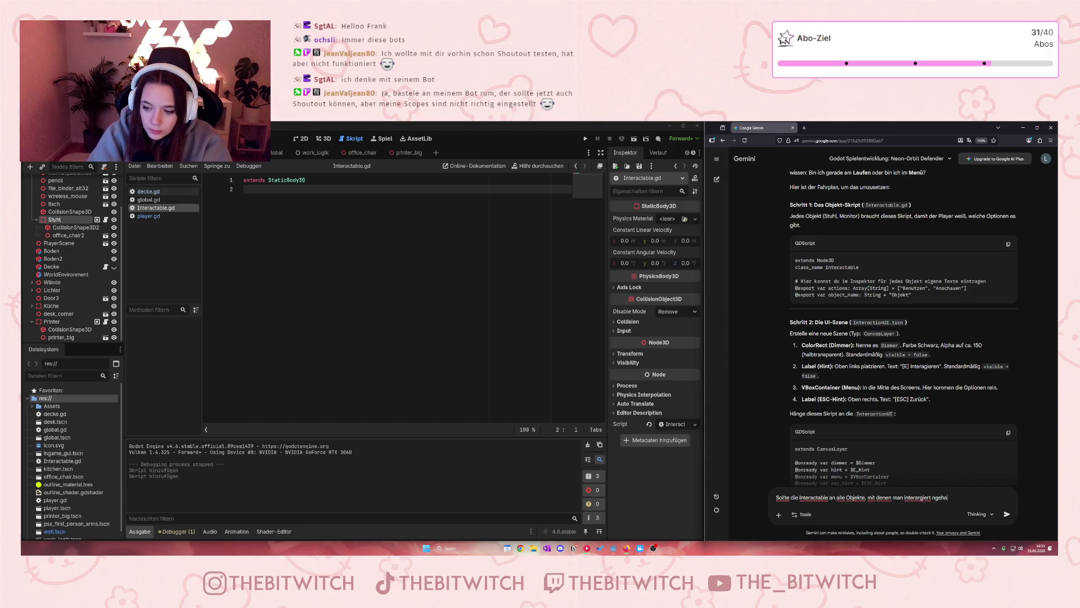
{"action": "key", "text": "BackSpace"}
{"action": "key", "text": "BackSpace"}
{"action": "key", "text": "BackSpace"}
{"action": "type", "text": "a"}
{"action": "type", "text": "geh"}
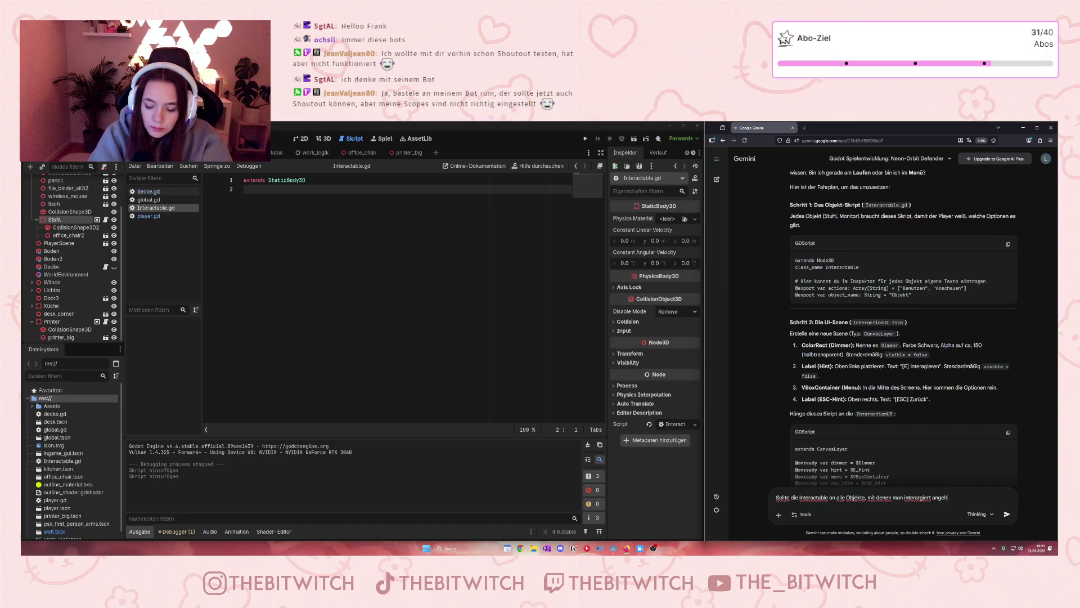
{"action": "type", "text": "angen werden "}
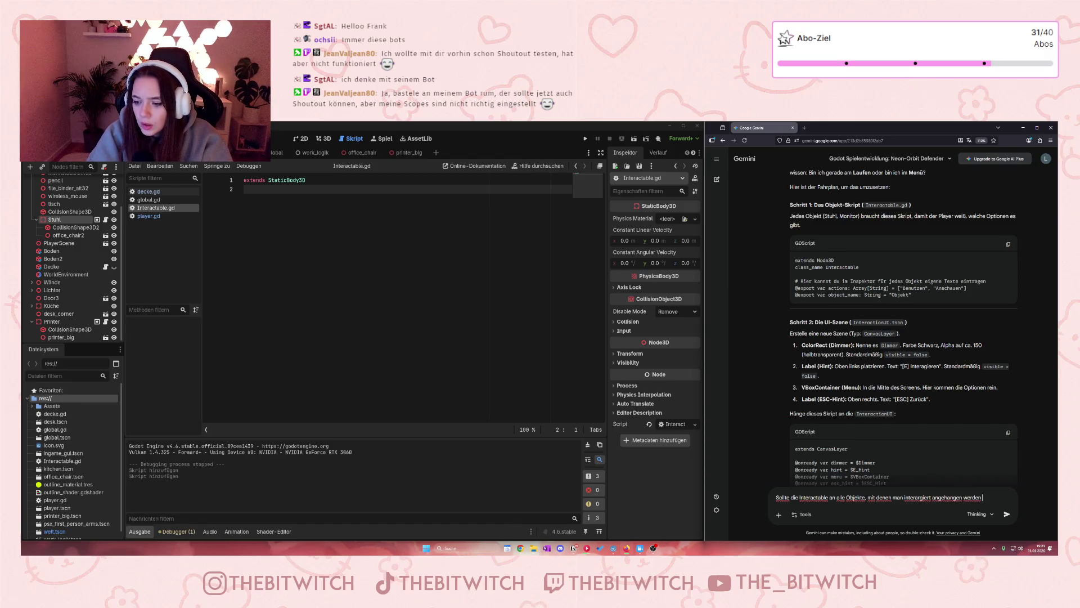
{"action": "type", "text": "oder nur das,"}
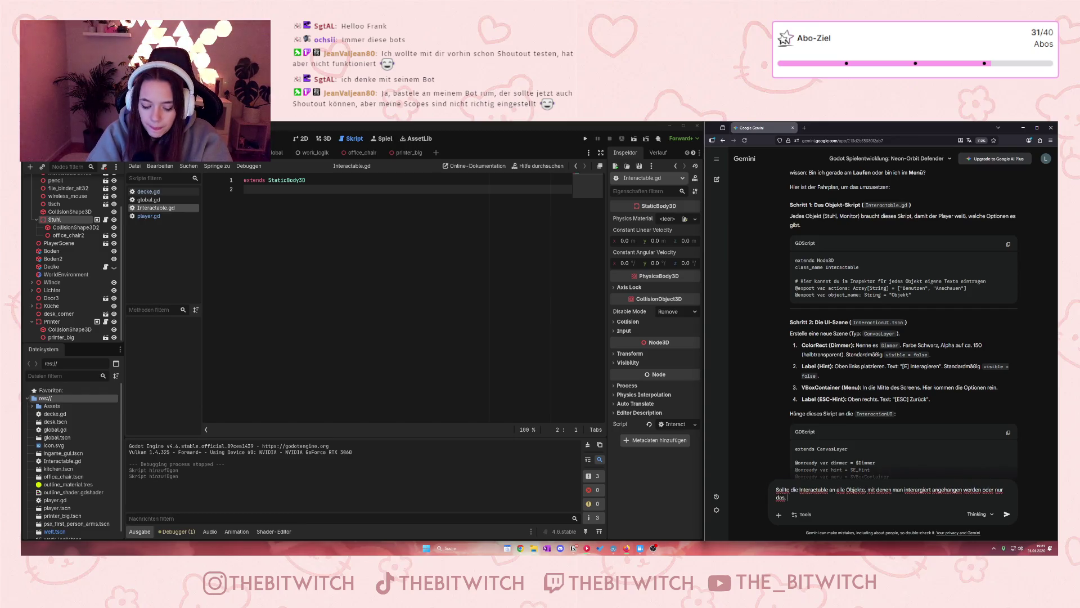
{"action": "key", "text": "BackSpace"}
{"action": "key", "text": "BackSpace"}
{"action": "key", "text": "BackSpace"}
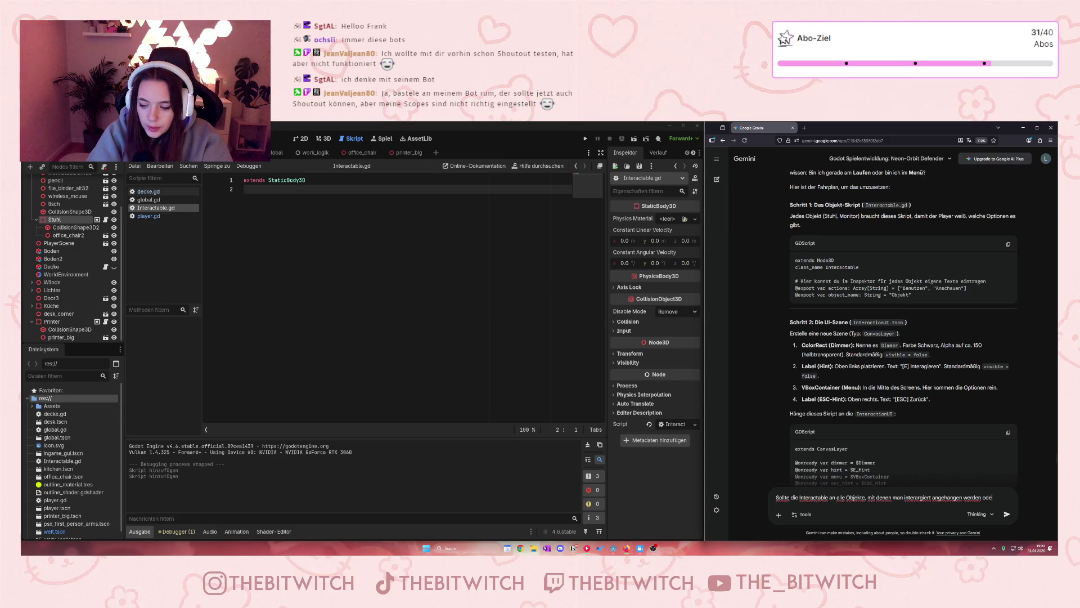
{"action": "key", "text": "BackSpace"}
{"action": "key", "text": "BackSpace"}
{"action": "type", "text": "od"}
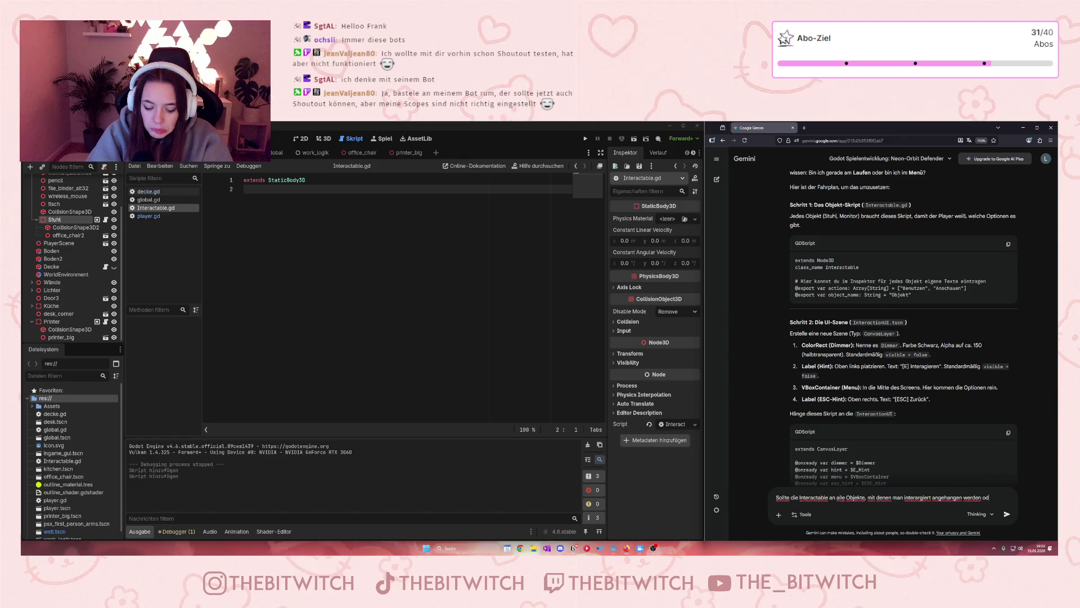
{"action": "type", "text": "er für alle ei"}
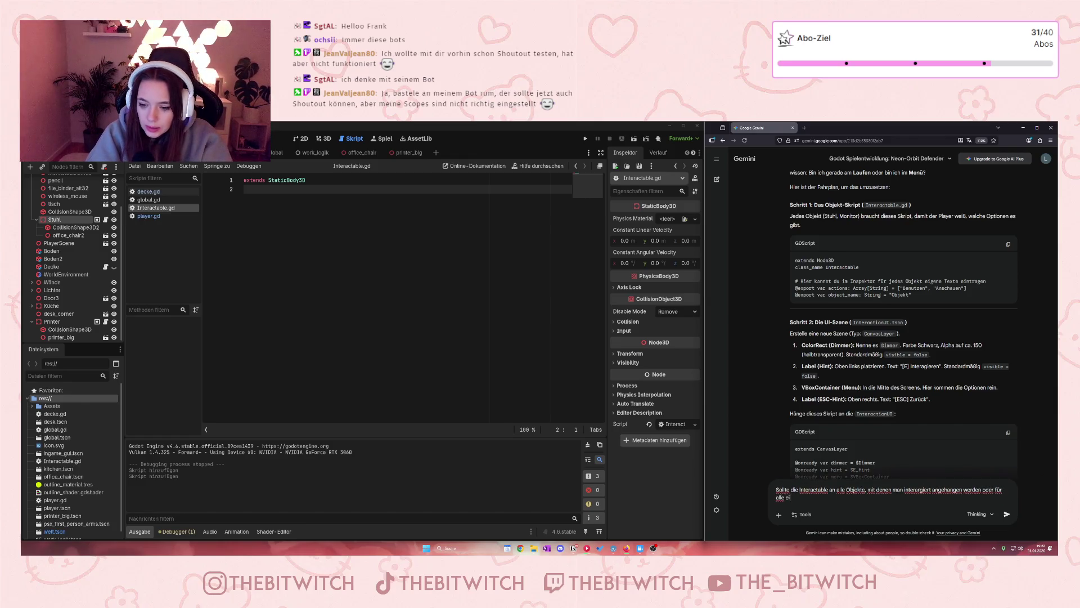
{"action": "type", "text": "n eigenes?"}
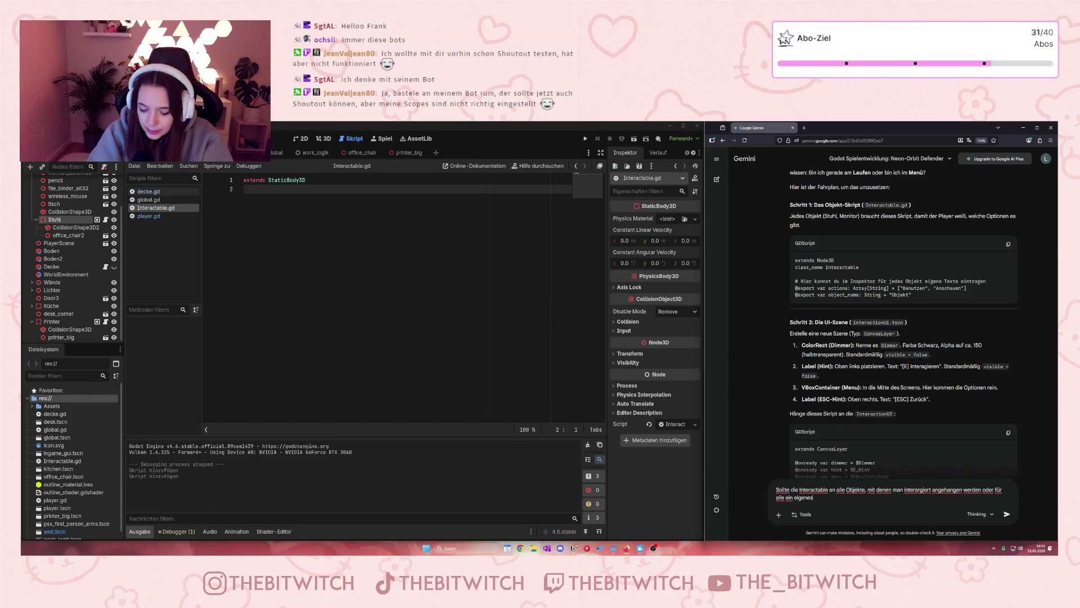
{"action": "key", "text": "Return"}
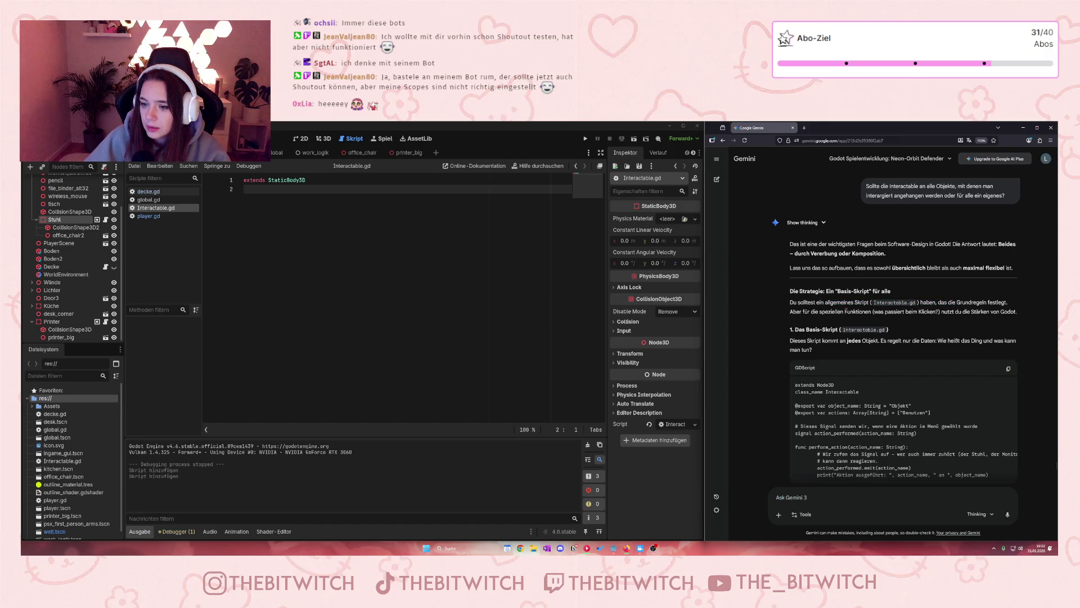
- Read Gemini's reply, highlighting the actions array and the note on special per-object functions
{"action": "scroll", "coordinate": [824, 341], "scroll_direction": "down", "scroll_amount": 2}
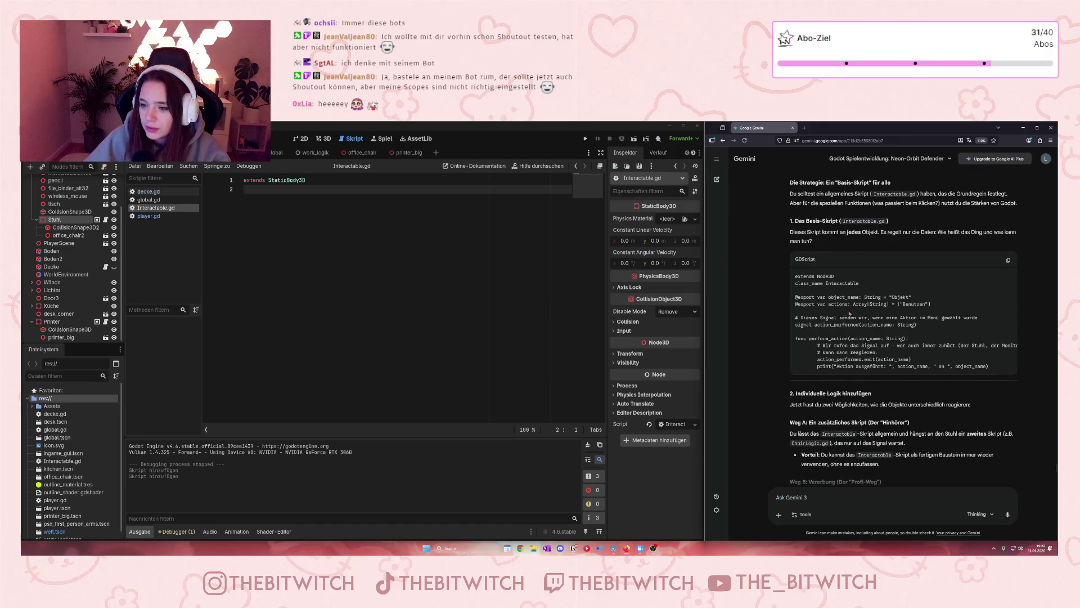
{"action": "left_click_drag", "start_coordinate": [820, 304], "coordinate": [932, 304]}
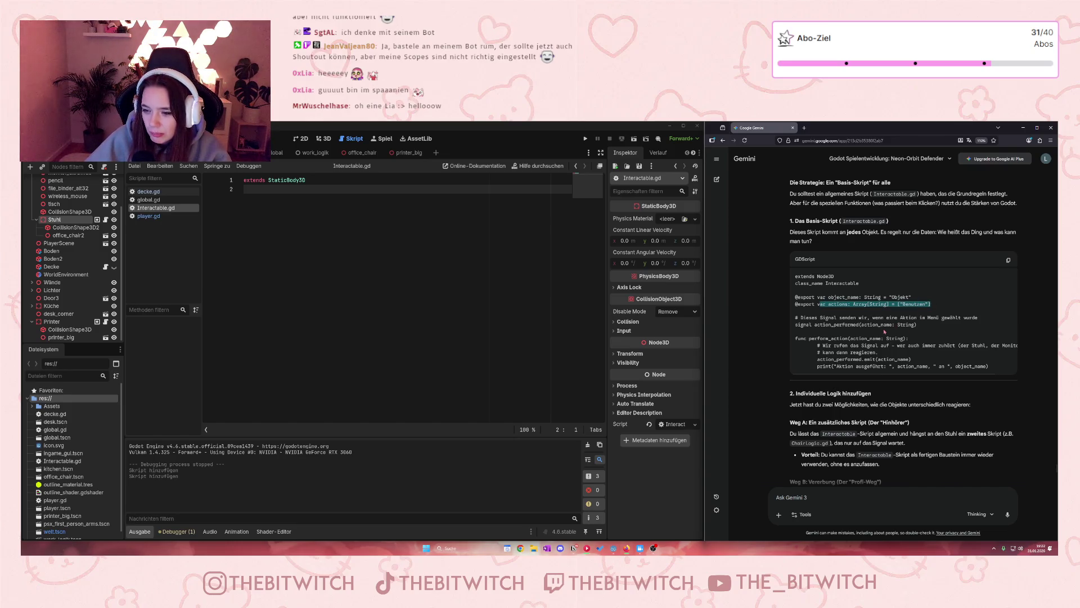
{"action": "left_click", "coordinate": [885, 332]}
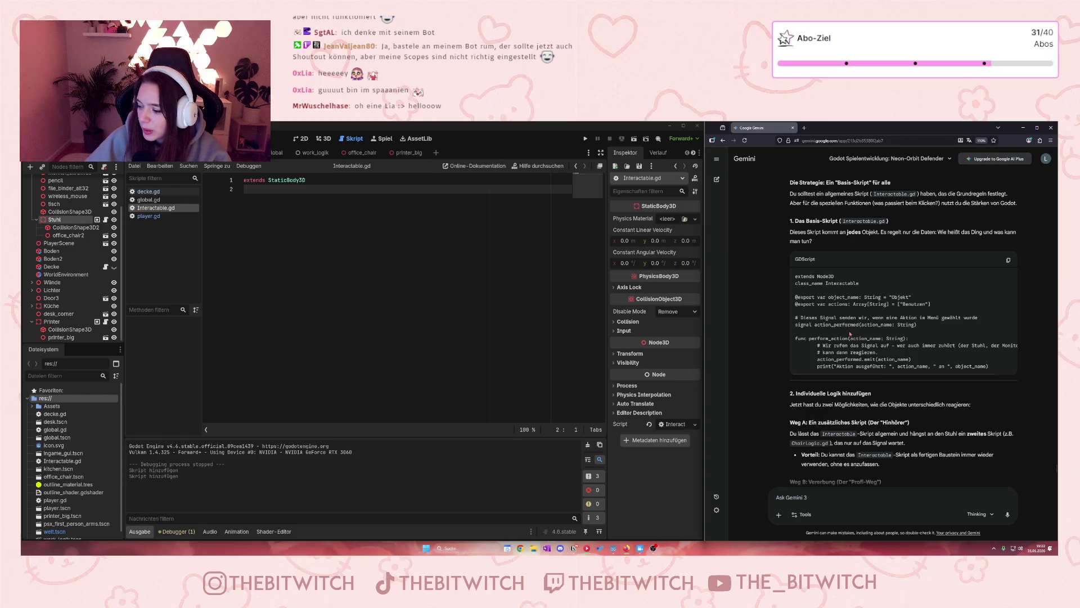
{"action": "scroll", "coordinate": [854, 331], "scroll_direction": "down", "scroll_amount": 2}
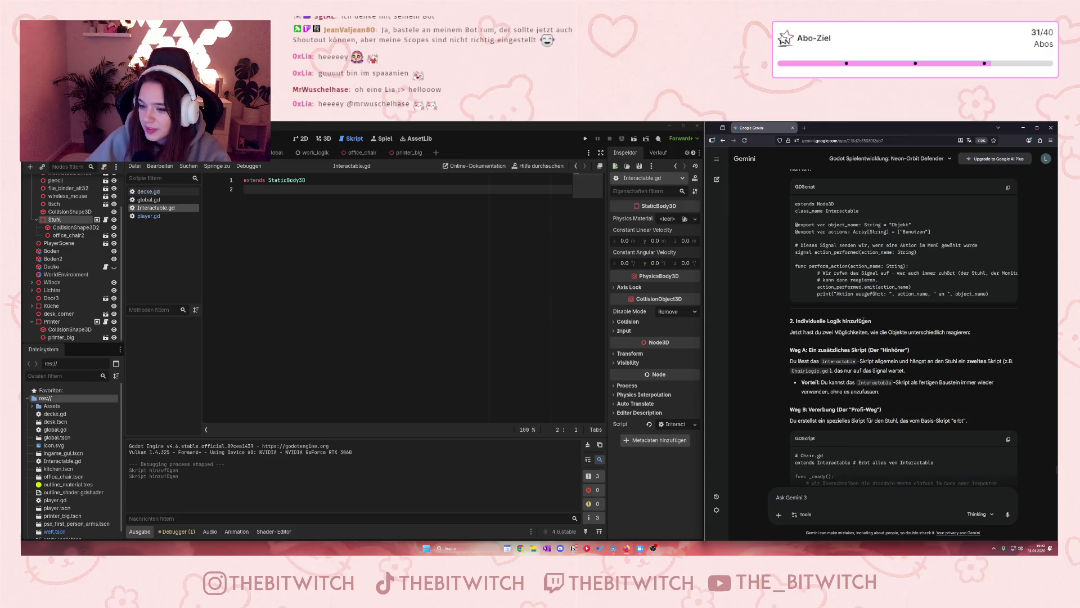
{"action": "scroll", "coordinate": [863, 320], "scroll_direction": "up", "scroll_amount": 2}
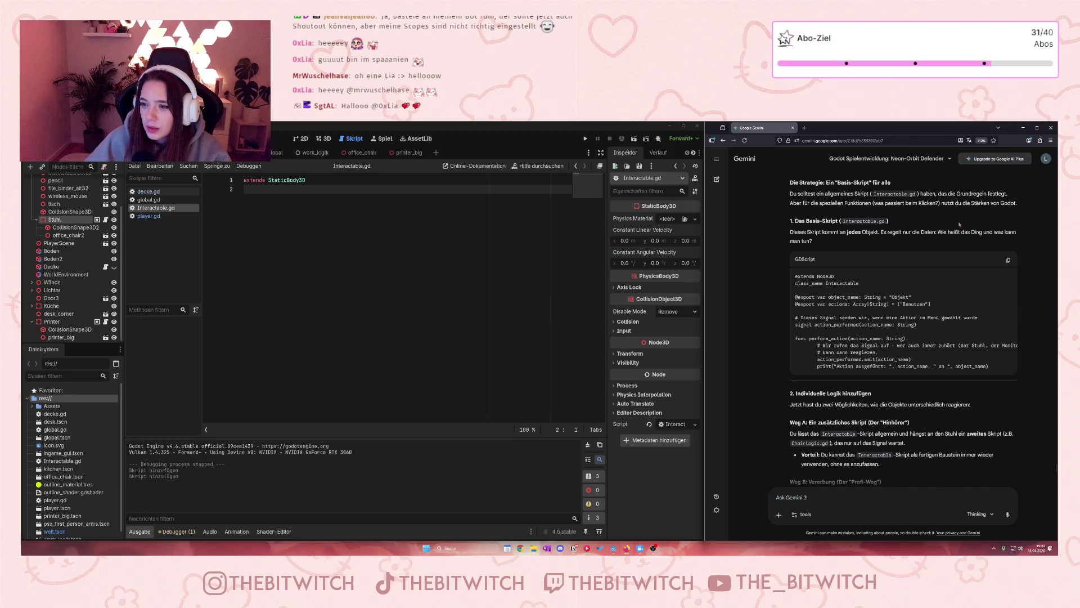
{"action": "left_click_drag", "start_coordinate": [790, 203], "coordinate": [952, 203]}
{"action": "left_click", "coordinate": [987, 203]}
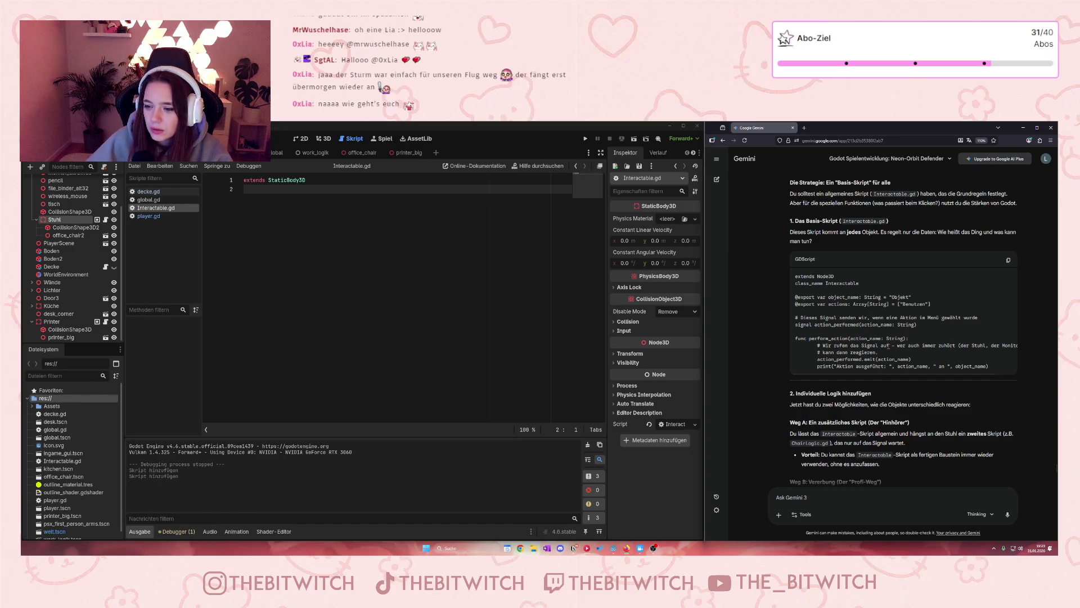
{"action": "mouse_move", "coordinate": [888, 346]}
{"action": "left_mouse_down"}
{"action": "mouse_move", "coordinate": [1019, 345]}
{"action": "mouse_move", "coordinate": [861, 352]}
{"action": "left_mouse_up"}
{"action": "left_click", "coordinate": [849, 353]}
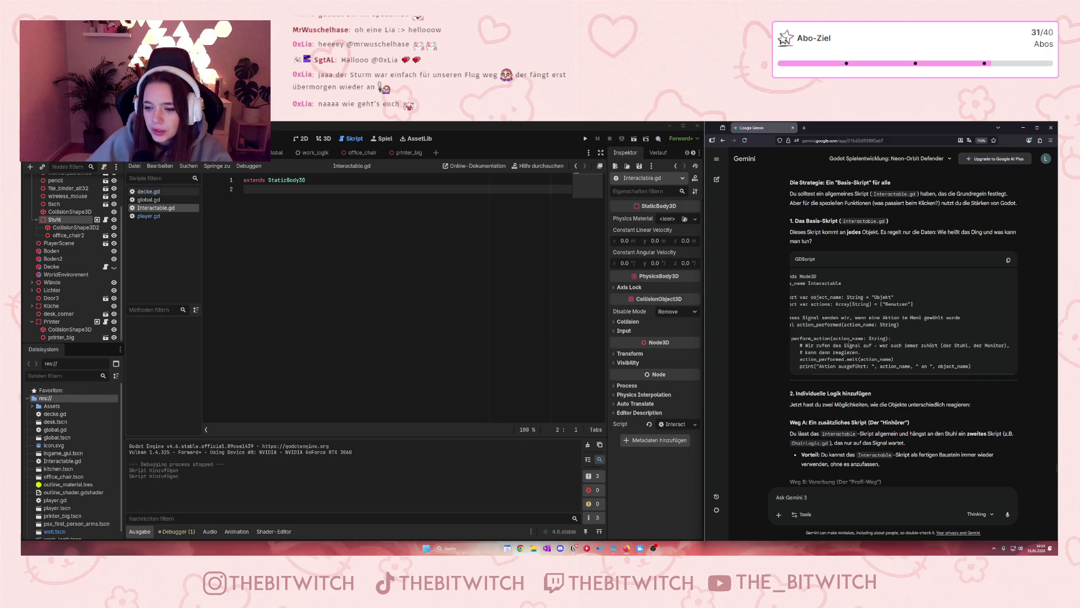
{"action": "scroll", "coordinate": [922, 404], "scroll_direction": "down", "scroll_amount": 3}
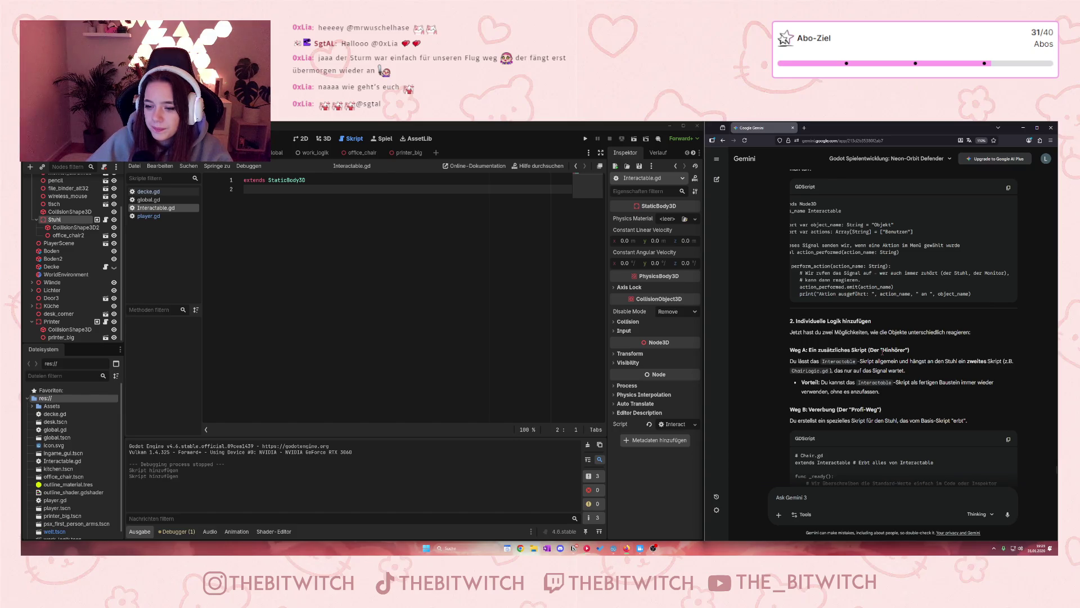
{"action": "scroll", "coordinate": [882, 352], "scroll_direction": "down", "scroll_amount": 6}
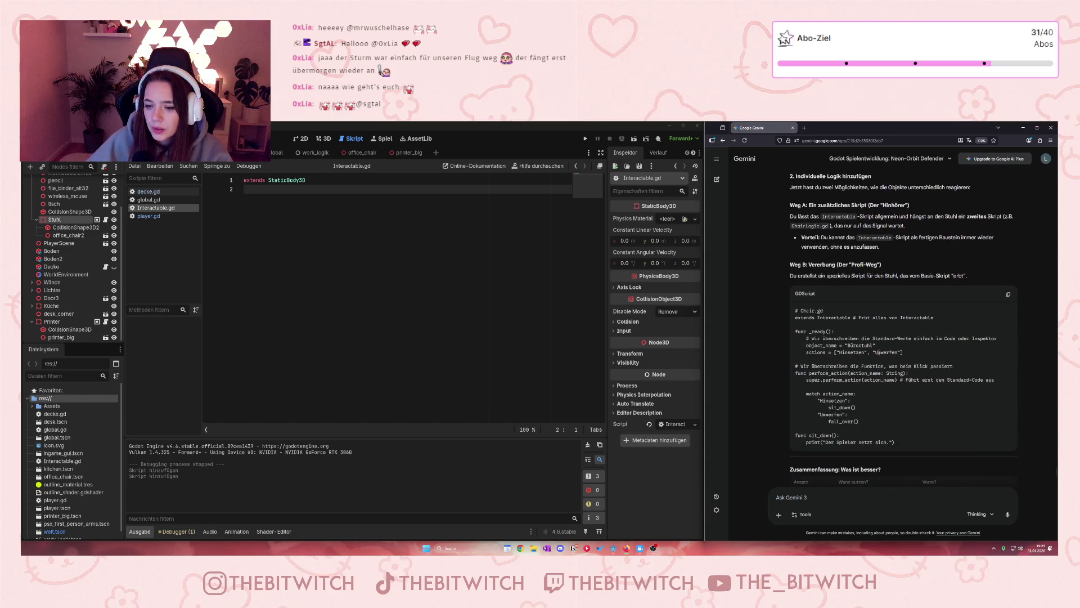
{"action": "left_click_drag", "start_coordinate": [839, 265], "coordinate": [881, 265]}
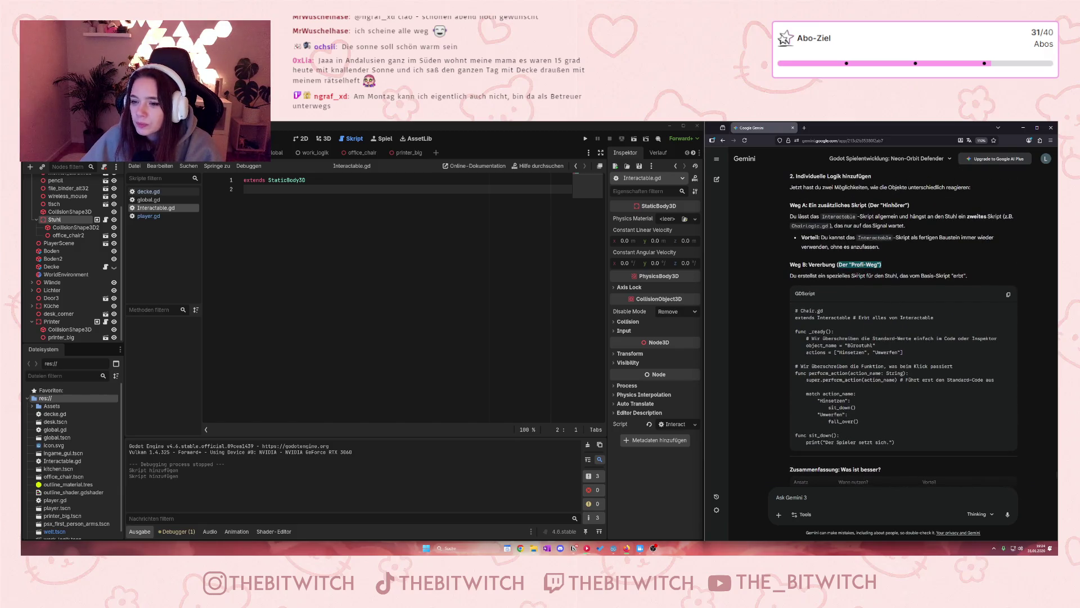
{"action": "left_click", "coordinate": [856, 276]}
{"action": "left_click_drag", "start_coordinate": [837, 265], "coordinate": [870, 272]}
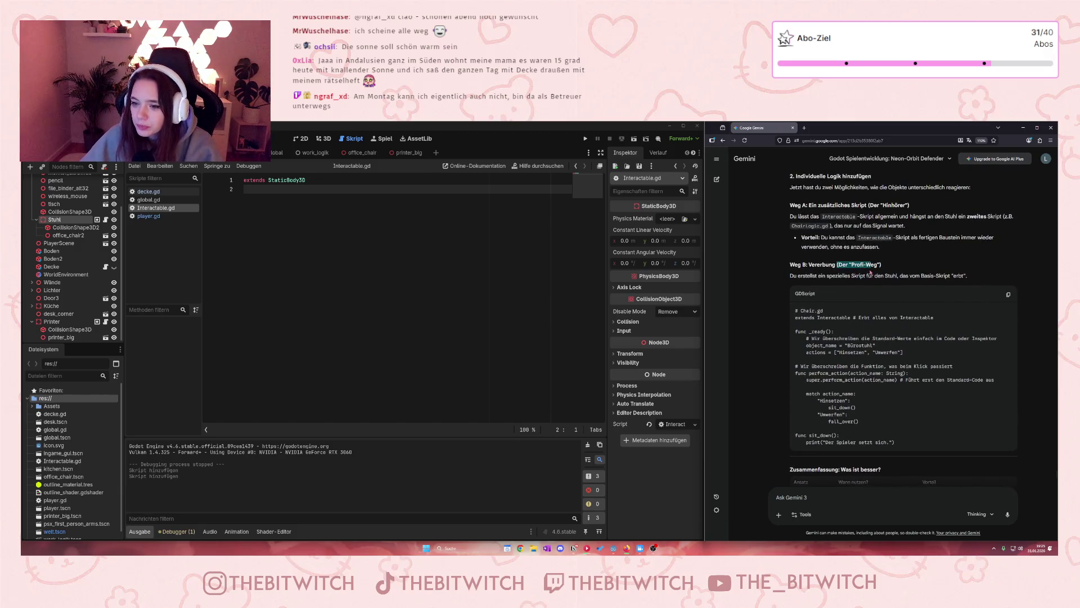
{"action": "left_click", "coordinate": [871, 273]}
{"action": "scroll", "coordinate": [849, 378], "scroll_direction": "down", "scroll_amount": 2}
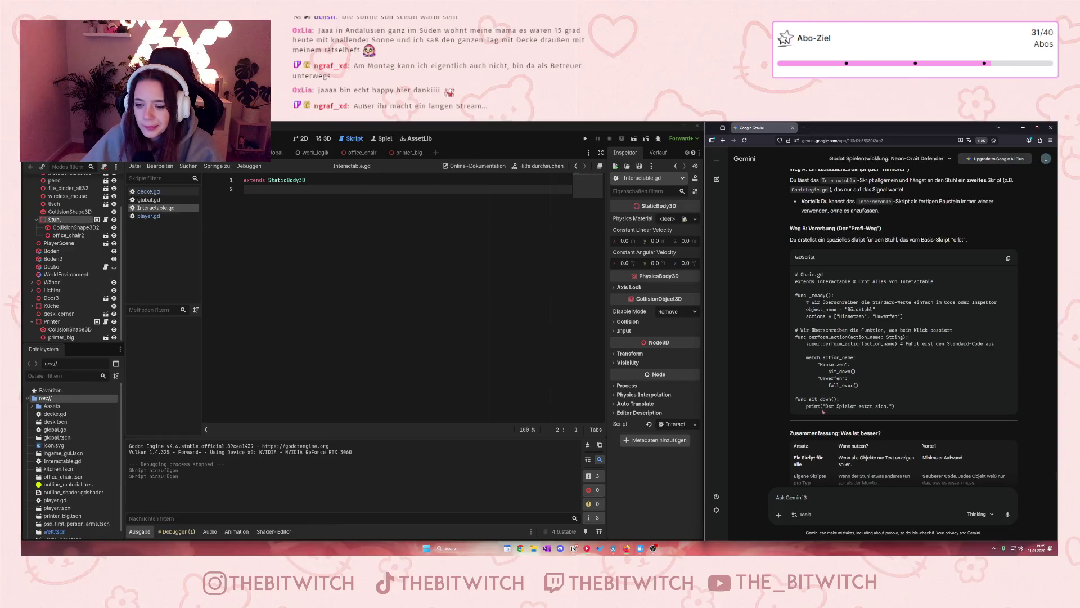
{"action": "scroll", "coordinate": [823, 411], "scroll_direction": "down", "scroll_amount": 1}
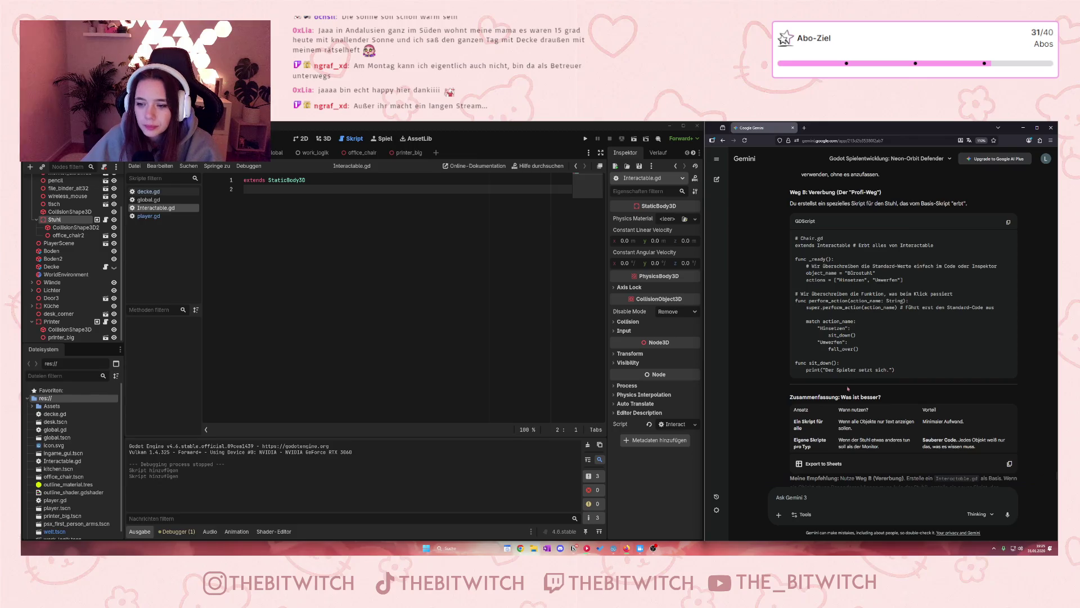
- Find Interactable.gd in the FileSystem dock and select it
{"action": "scroll", "coordinate": [848, 388], "scroll_direction": "down", "scroll_amount": 2}
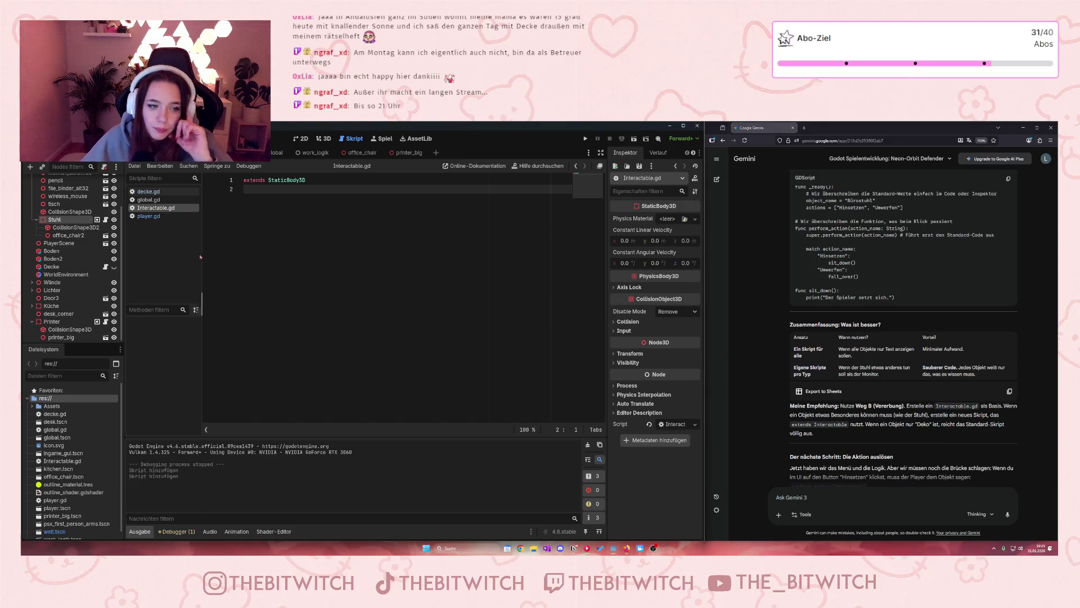
{"action": "right_click", "coordinate": [165, 210]}
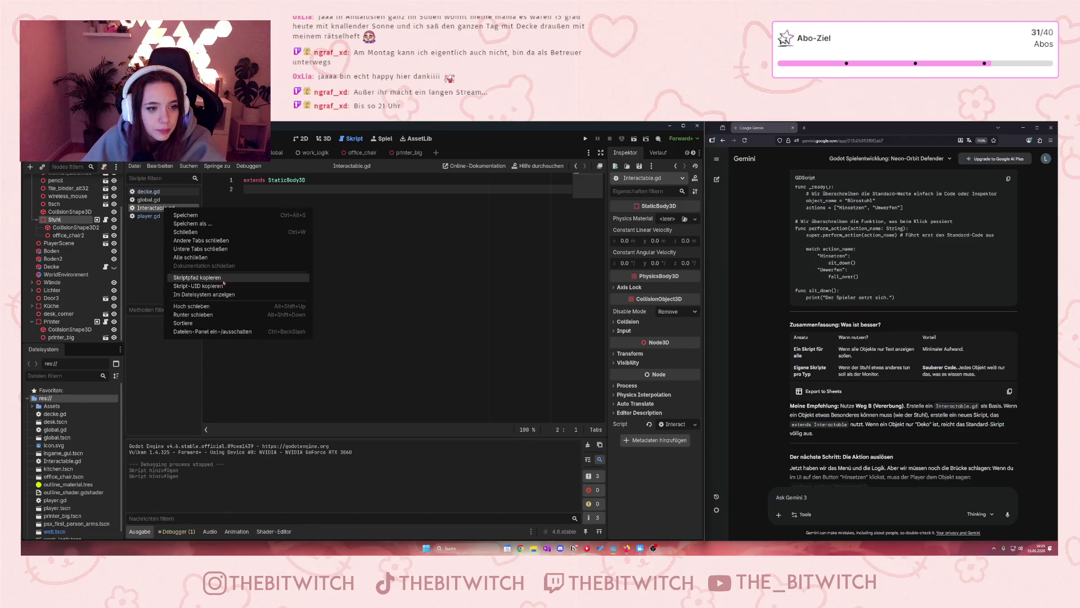
{"action": "left_click", "coordinate": [108, 223]}
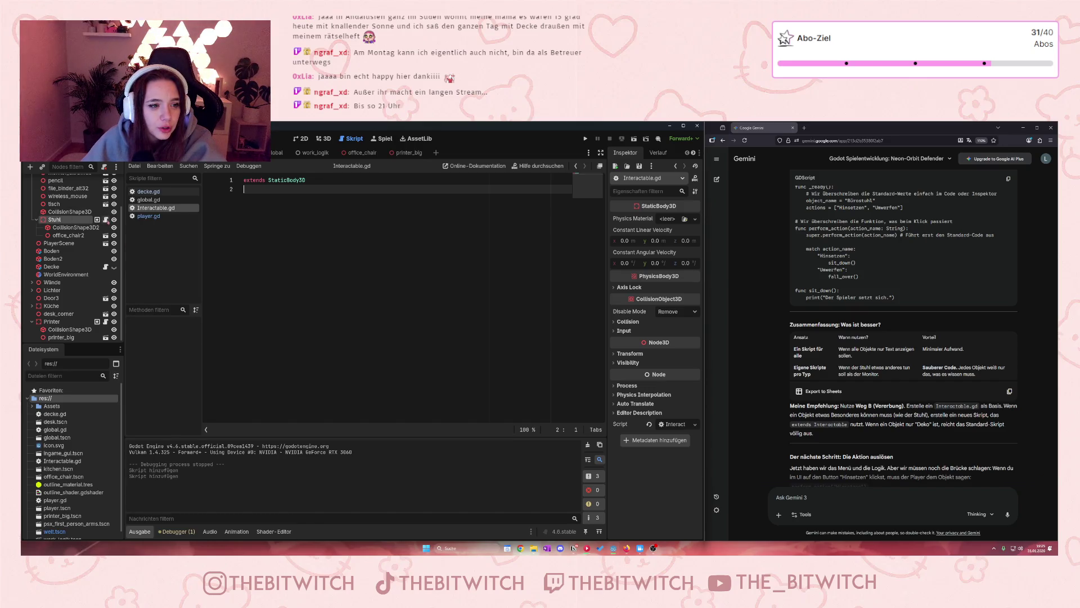
{"action": "right_click", "coordinate": [160, 210]}
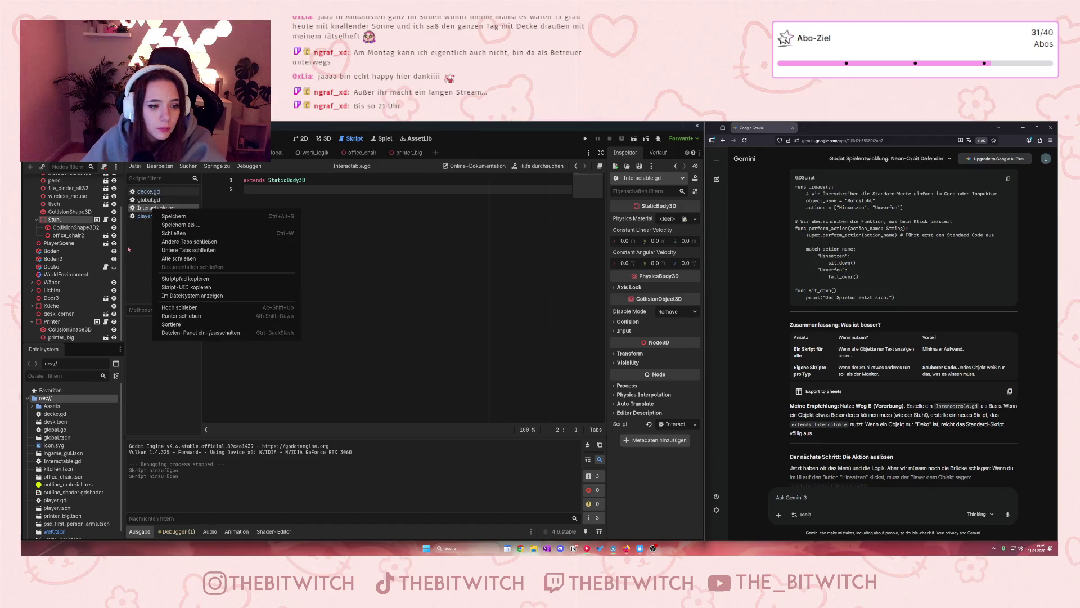
{"action": "left_click", "coordinate": [130, 391]}
{"action": "scroll", "coordinate": [50, 462], "scroll_direction": "down", "scroll_amount": 1}
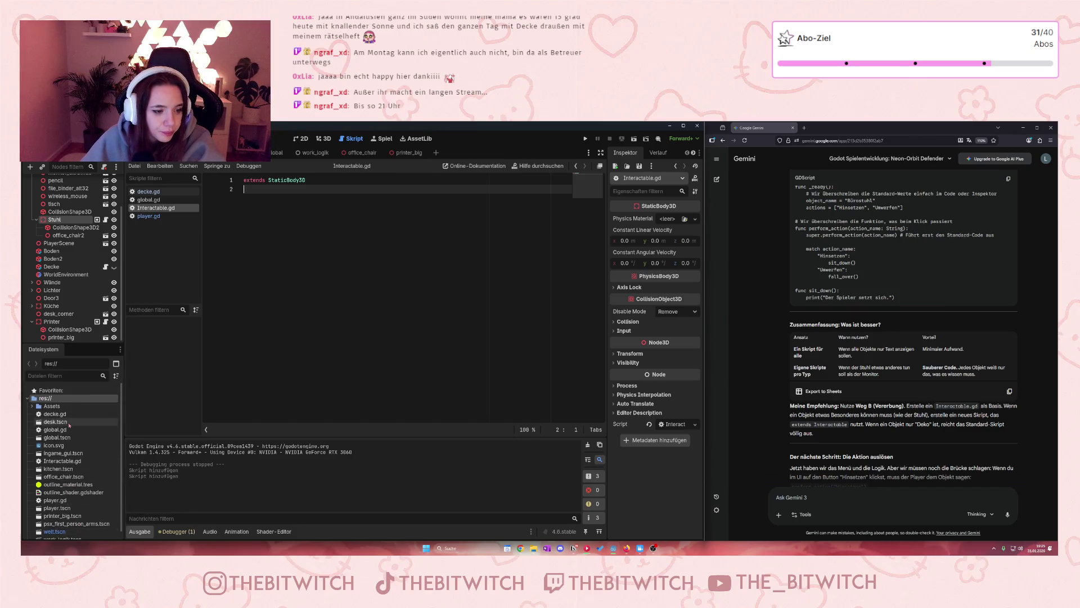
{"action": "left_click", "coordinate": [62, 452]}
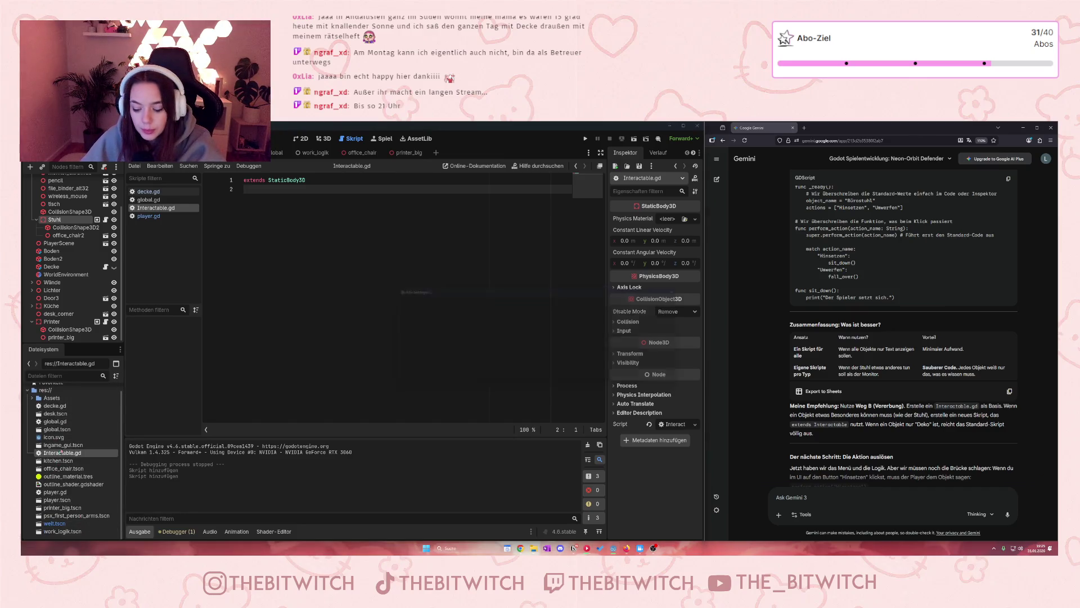
- Delete Interactable.gd from the project, then save the unsaved StaticBody3D script and the scene
{"action": "key", "text": "Delete"}
{"action": "key", "text": "Return"}
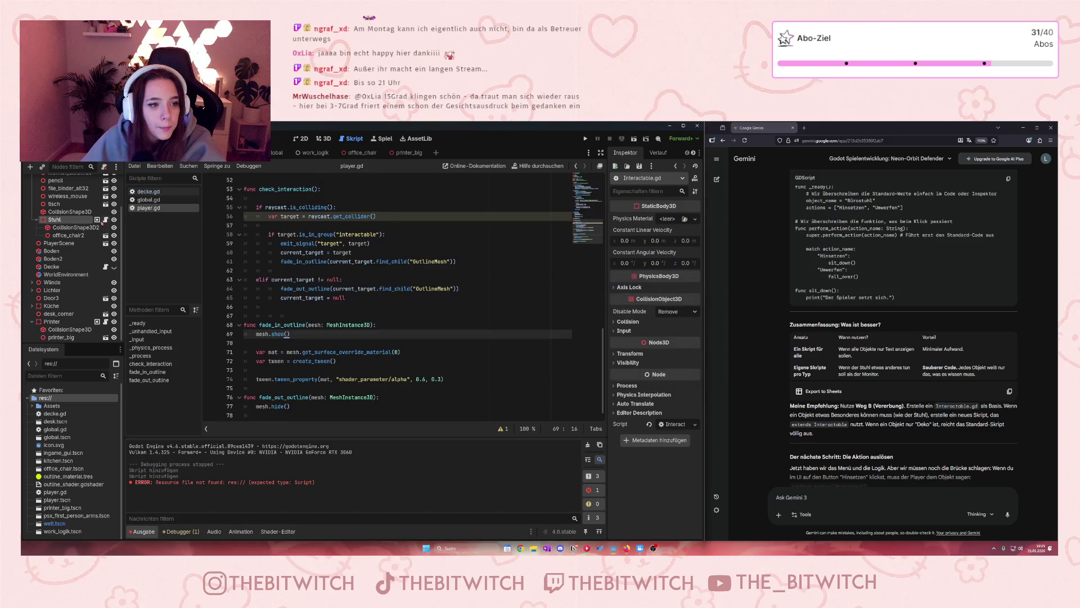
{"action": "left_click", "coordinate": [104, 220]}
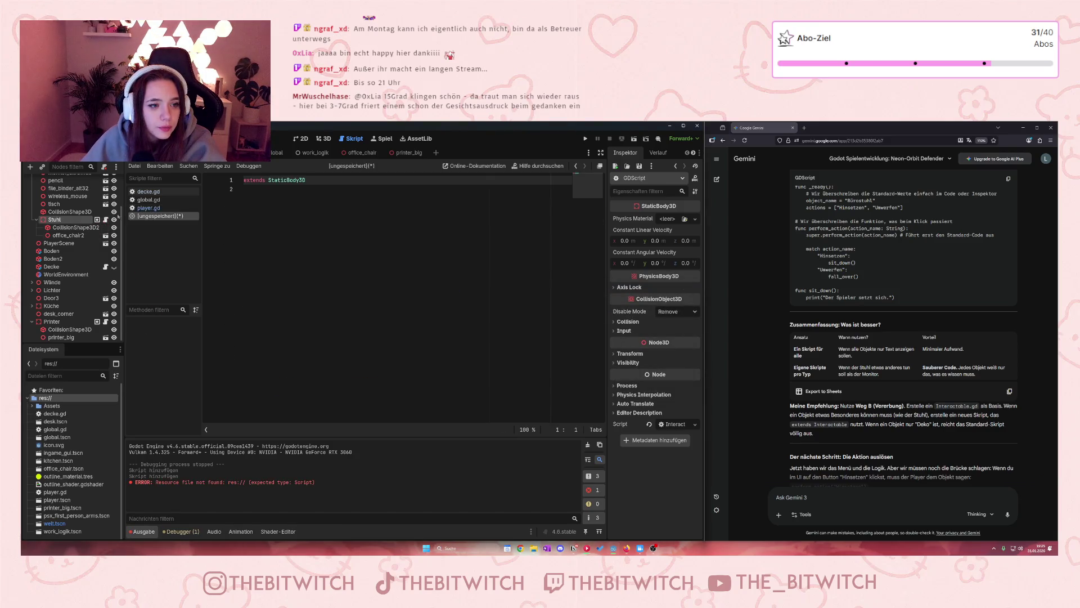
{"action": "right_click", "coordinate": [162, 219]}
{"action": "left_click", "coordinate": [142, 243]}
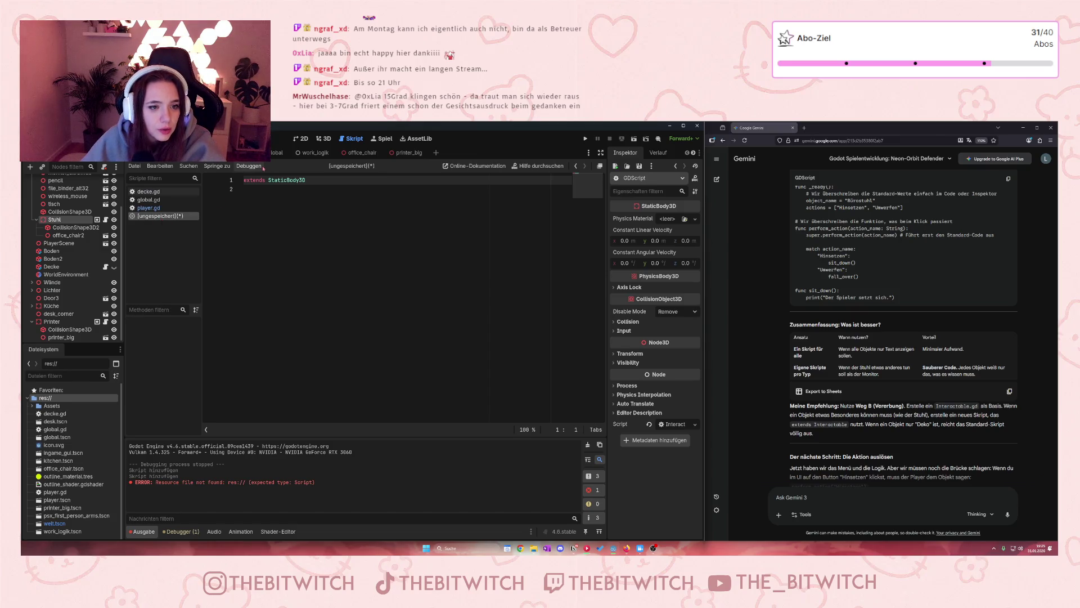
{"action": "left_click", "coordinate": [268, 199]}
{"action": "key", "text": "ctrl+s"}
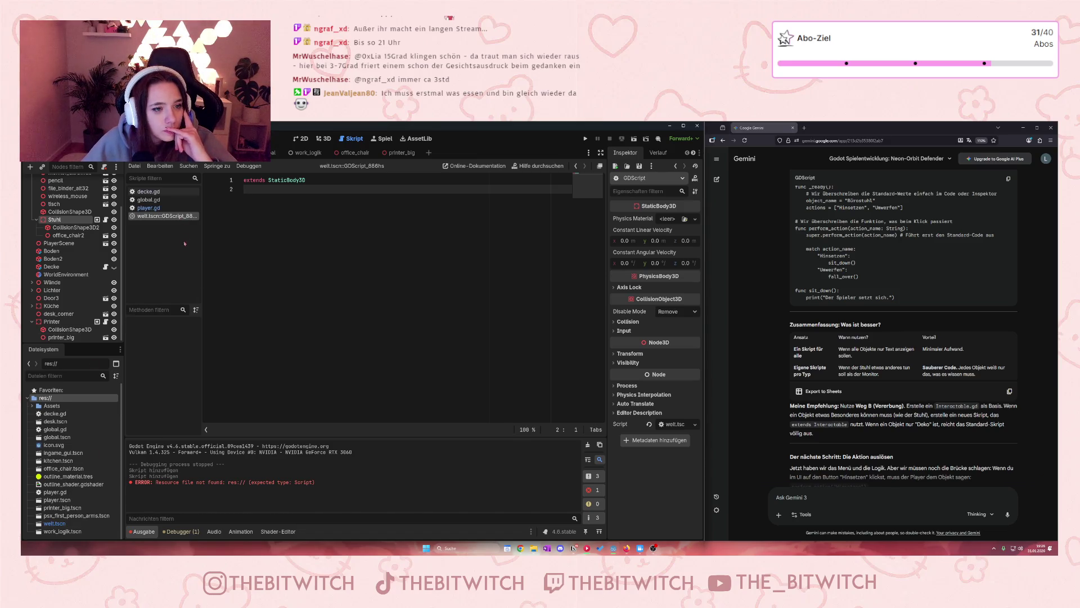
- Close the welt.tscn built-in script in the script list
{"action": "left_click", "coordinate": [149, 208]}
{"action": "left_click", "coordinate": [150, 216]}
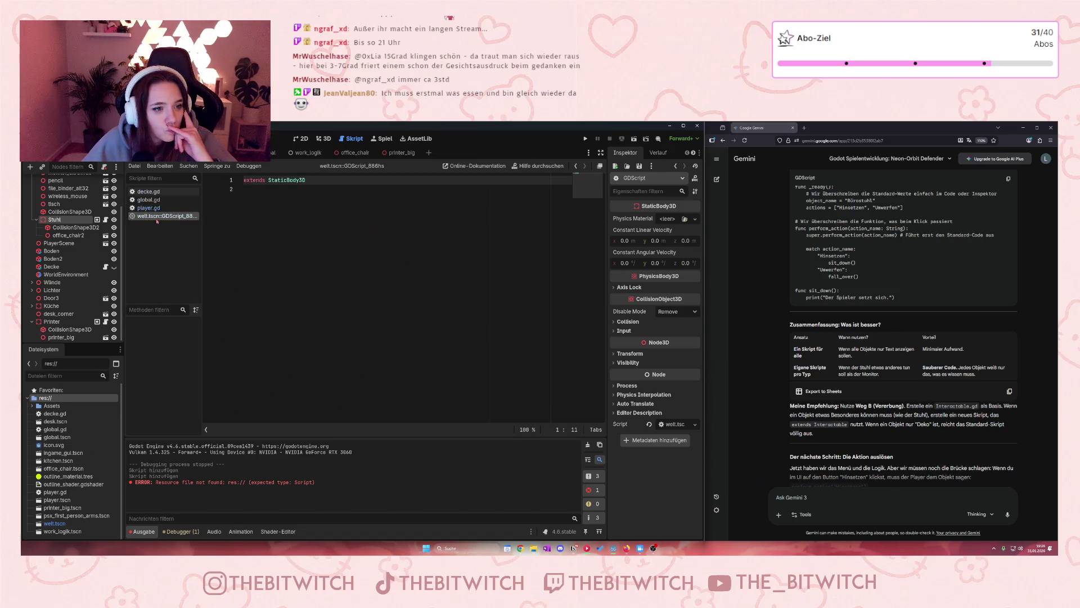
{"action": "right_click", "coordinate": [149, 217]}
{"action": "left_click", "coordinate": [169, 241]}
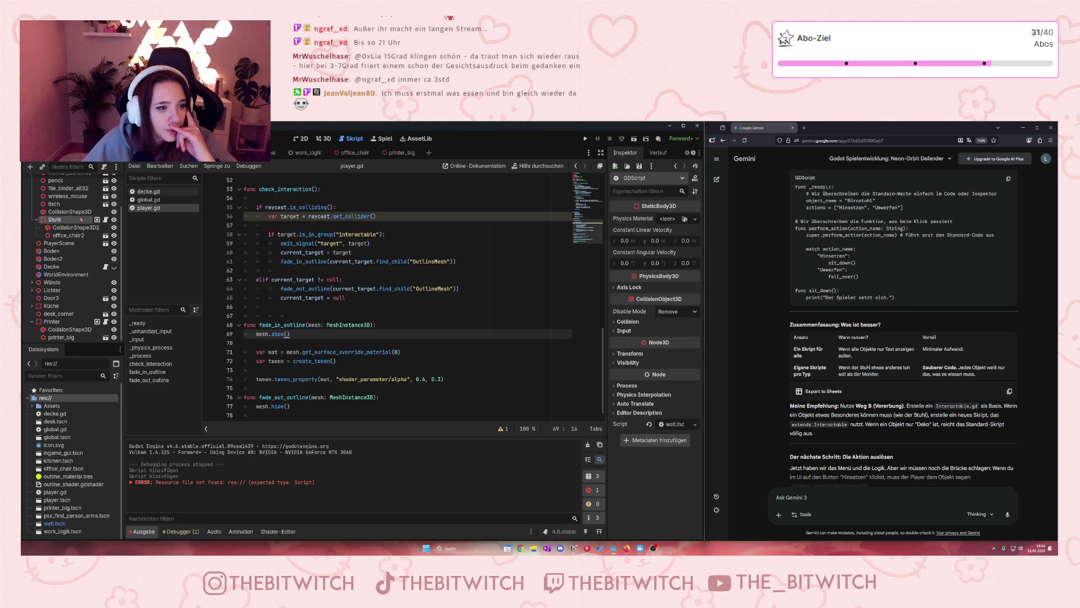
- Detach Stuhl's script and attach a new res://stuhl.gd script to it
{"action": "left_click", "coordinate": [105, 167]}
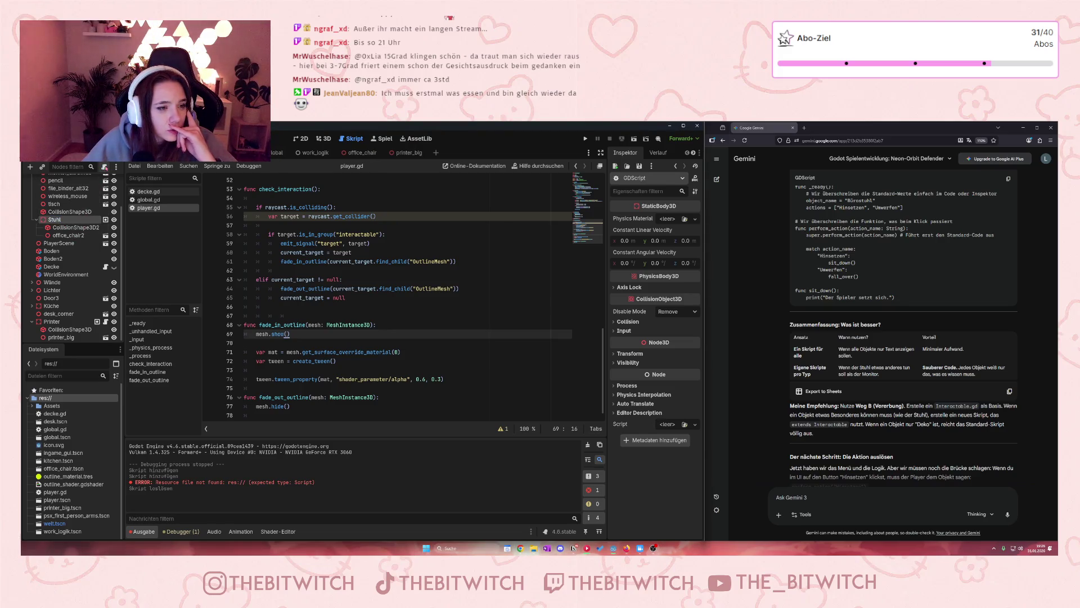
{"action": "left_click", "coordinate": [105, 167]}
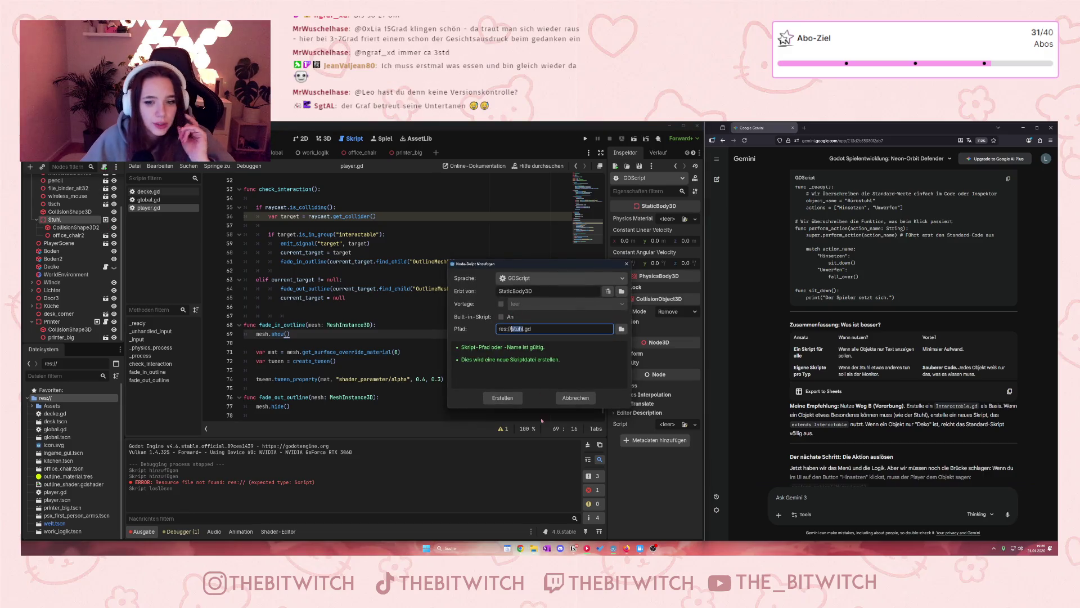
{"action": "left_click", "coordinate": [503, 398]}
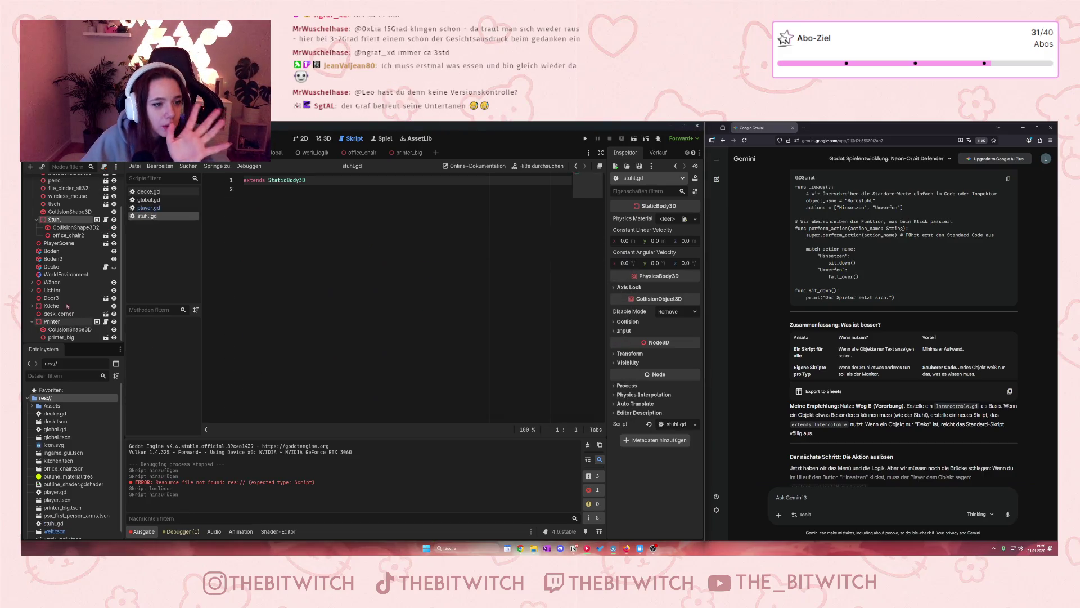
- Detach Printer's old script and attach a new res://printer.gd script
{"action": "left_click", "coordinate": [52, 319]}
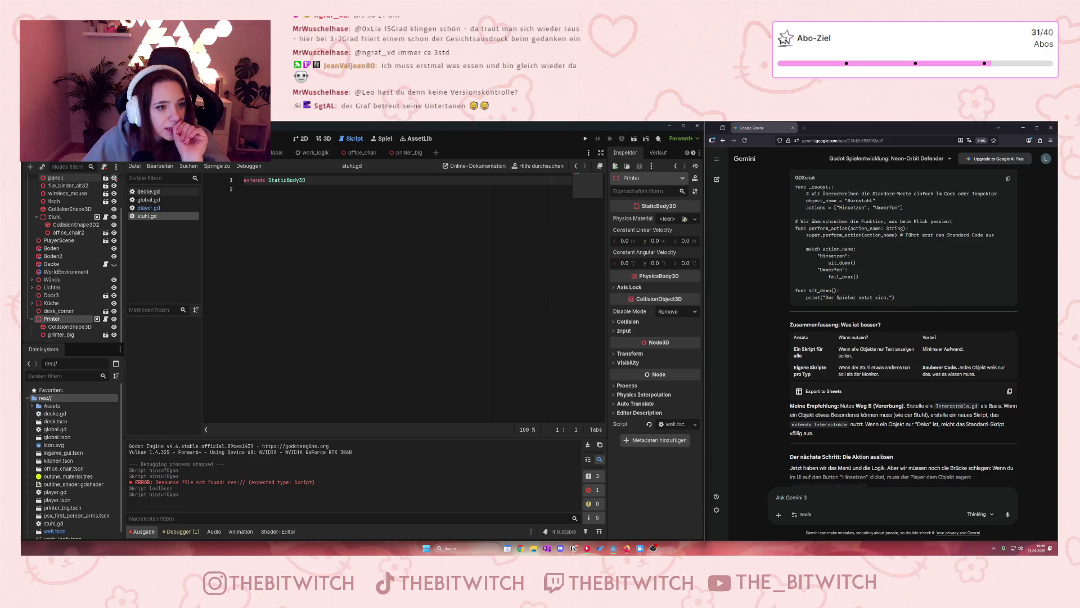
{"action": "left_click", "coordinate": [104, 167]}
{"action": "left_click", "coordinate": [104, 167]}
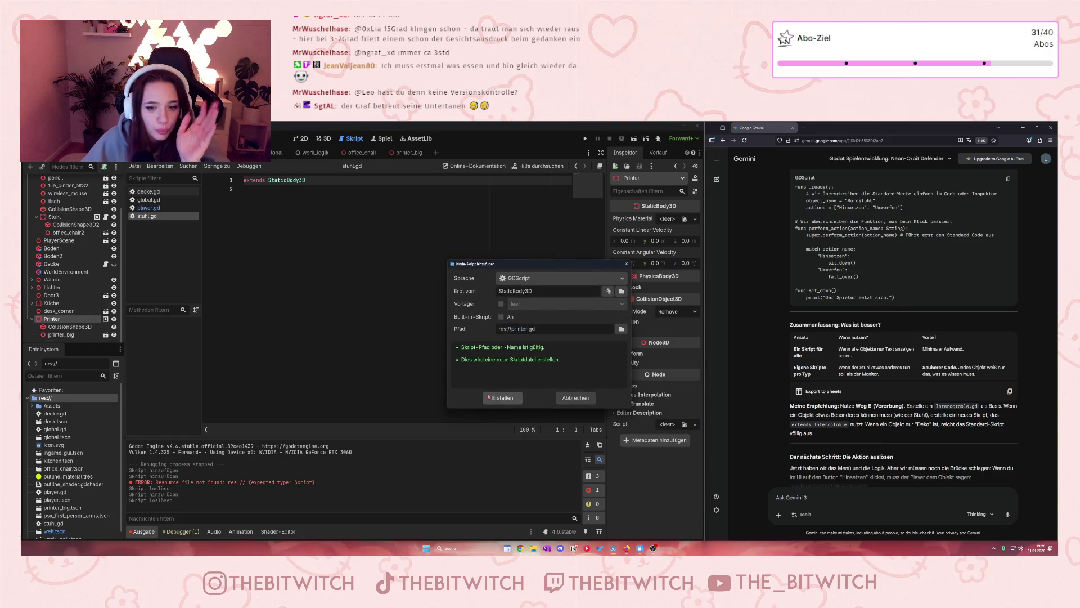
{"action": "left_click", "coordinate": [502, 398]}
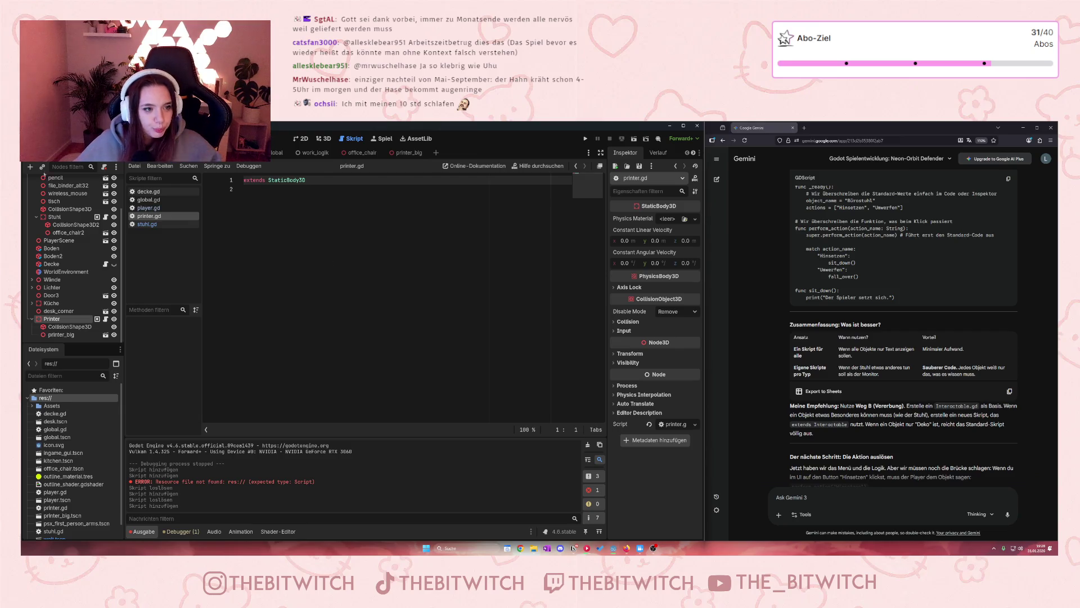
- Ask Gemini 'okay, aber wie soll ich das script zum beispiel für den stuhl jetzt aufbauen?'
{"action": "scroll", "coordinate": [946, 408], "scroll_direction": "down", "scroll_amount": 2}
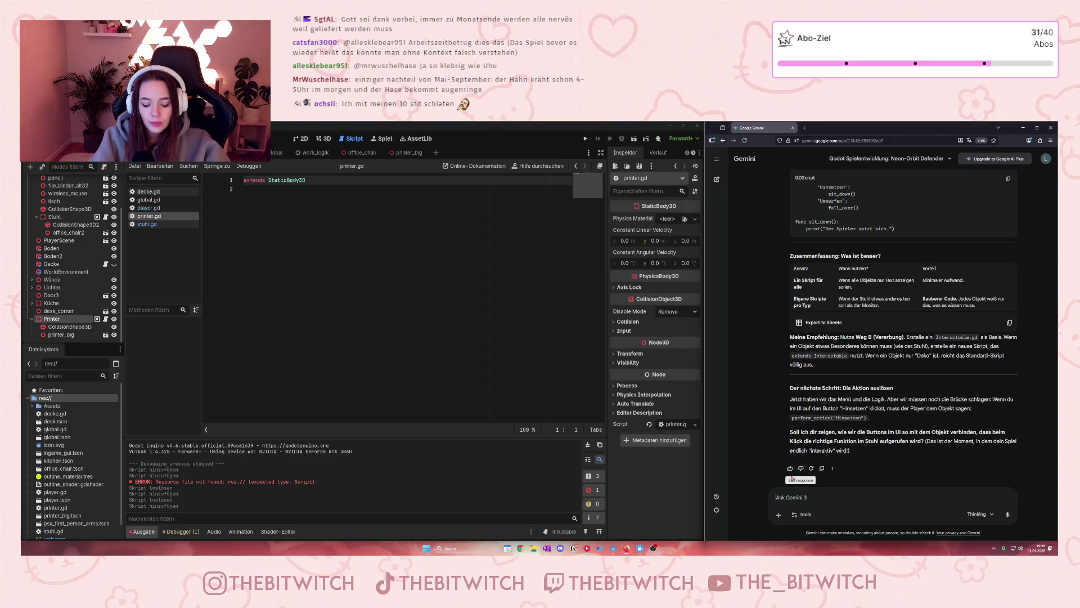
{"action": "type", "text": "o"}
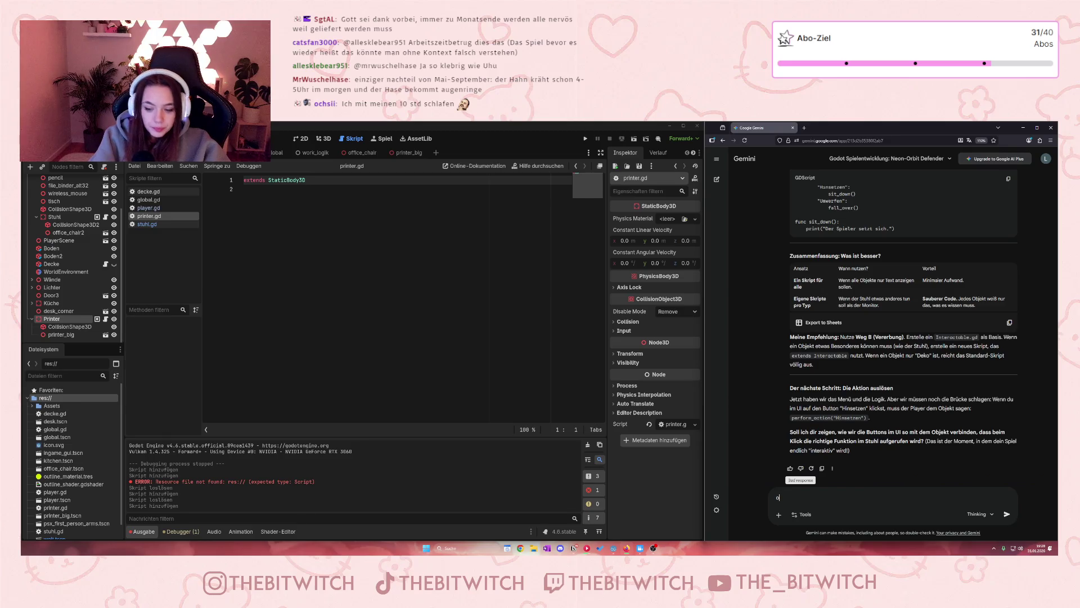
{"action": "type", "text": "kay, aber"}
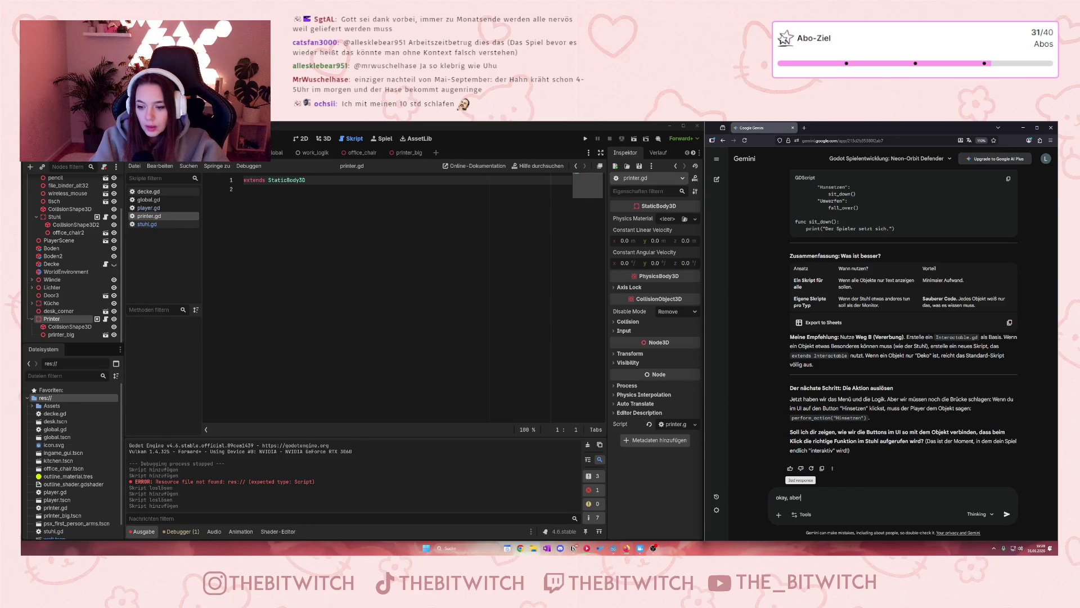
{"action": "type", "text": " wie sieht"}
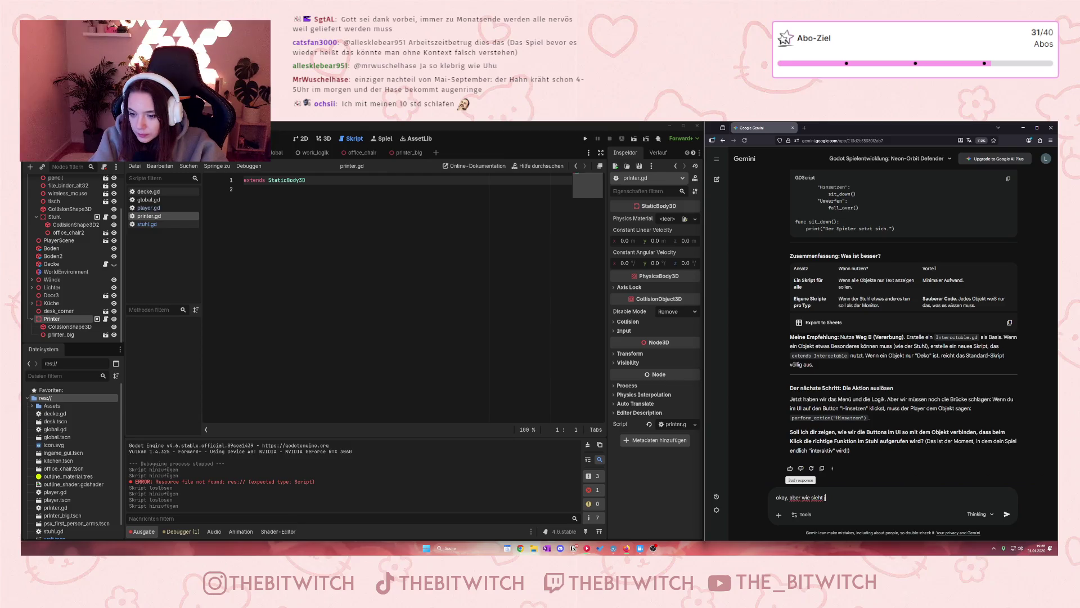
{"action": "key", "text": "BackSpace"}
{"action": "key", "text": "BackSpace"}
{"action": "key", "text": "BackSpace"}
{"action": "key", "text": "BackSpace"}
{"action": "type", "text": "o"}
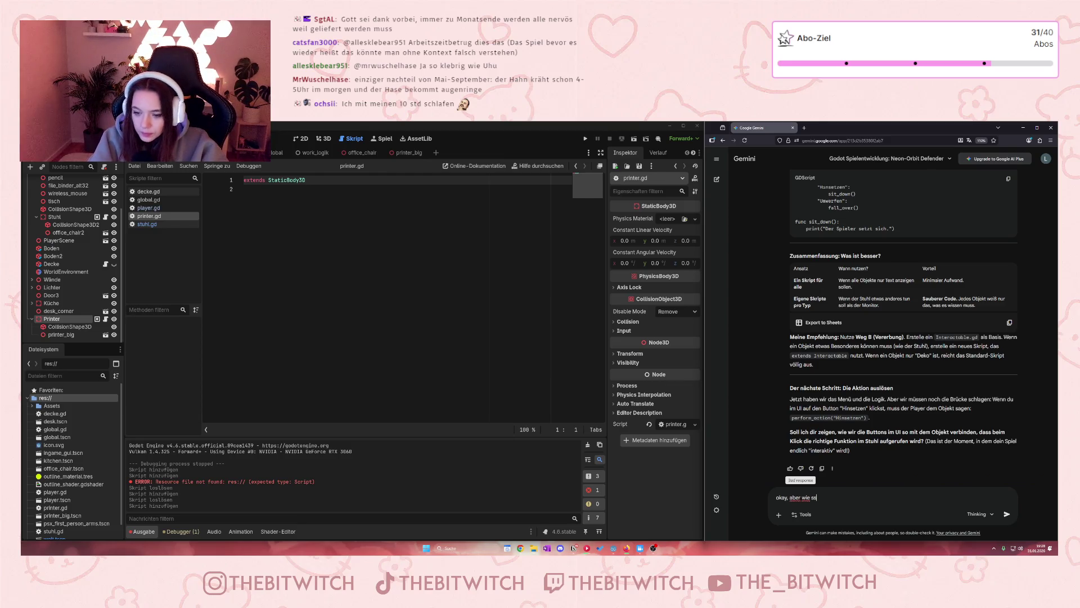
{"action": "type", "text": "ll ic"}
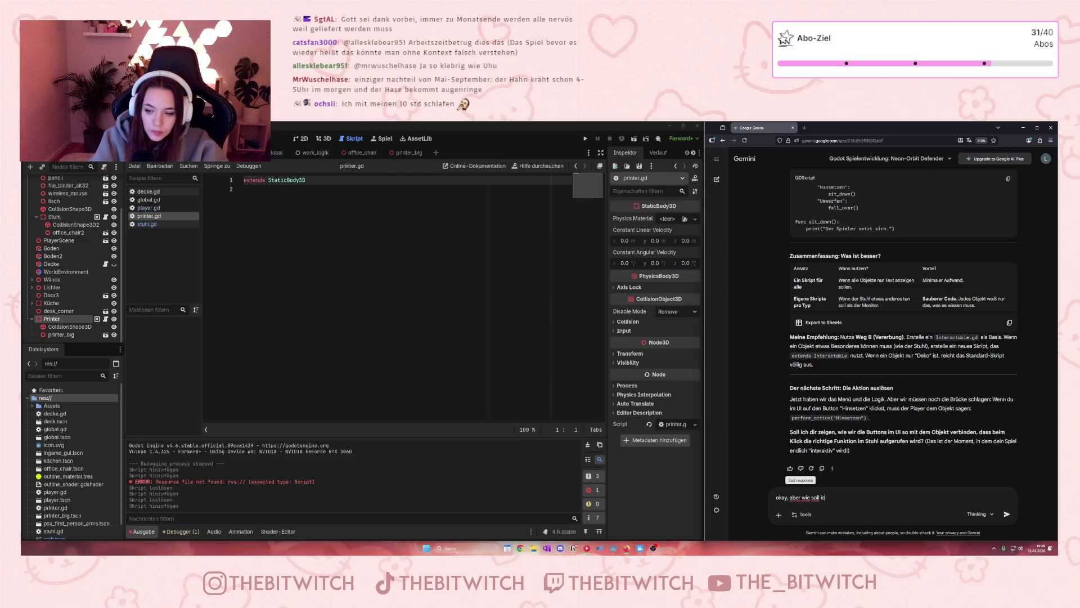
{"action": "type", "text": "h das sc"}
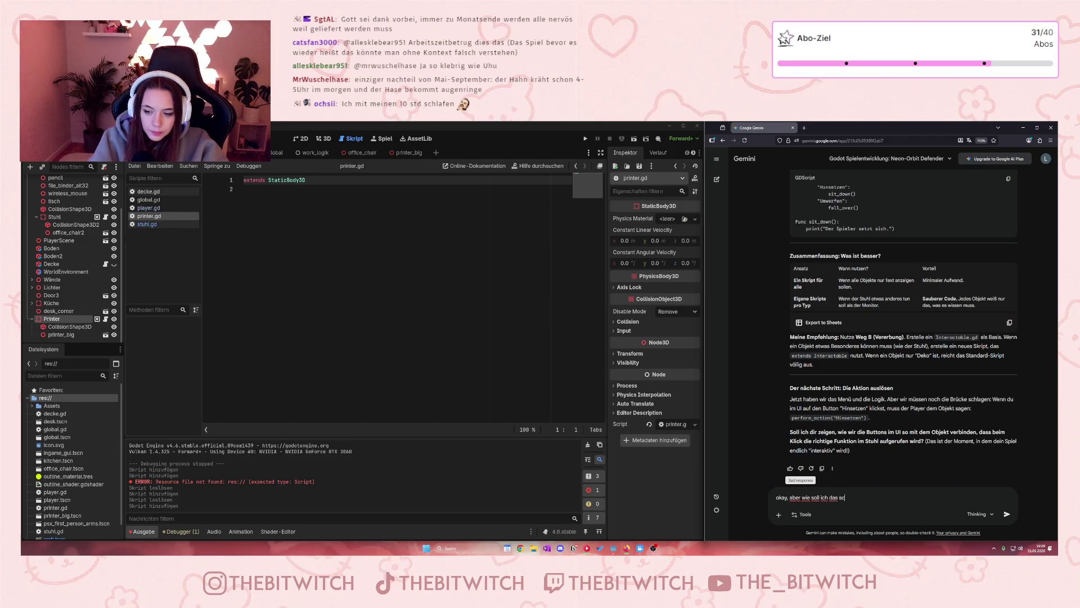
{"action": "type", "text": "ript "}
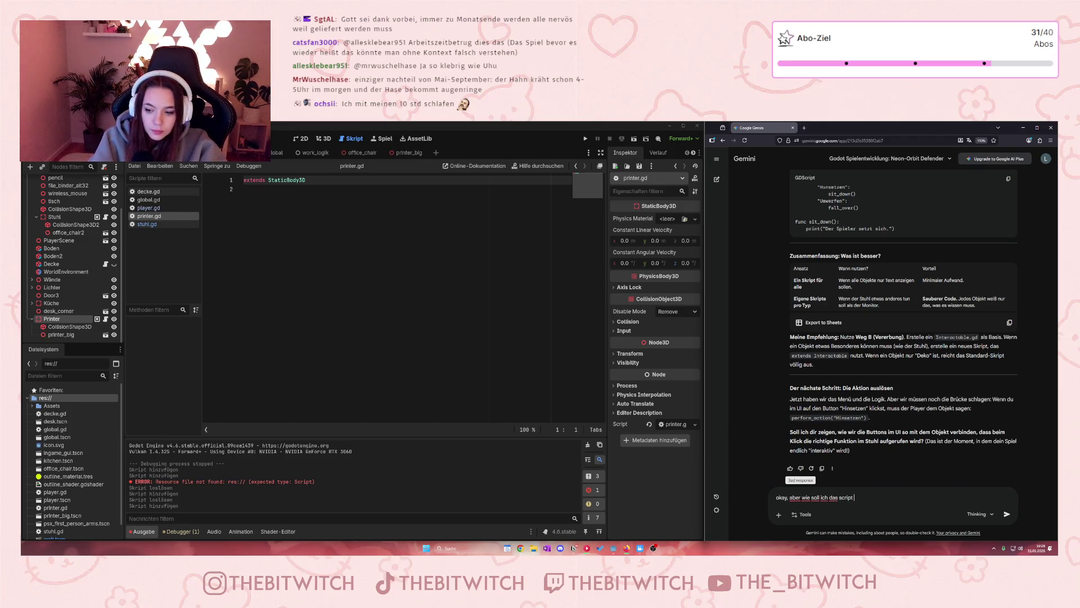
{"action": "type", "text": "zum beispiel"}
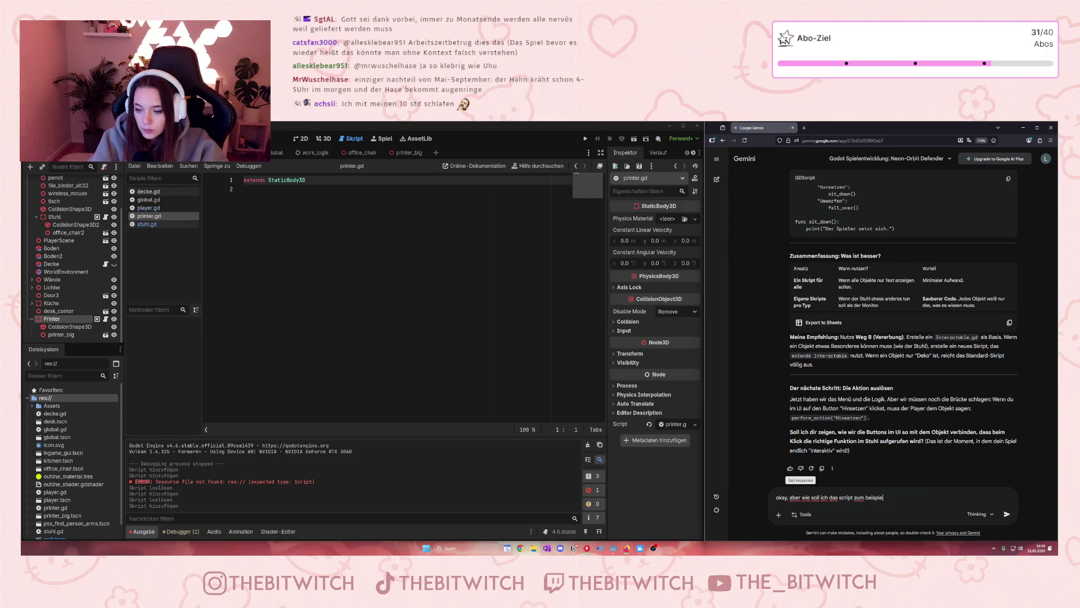
{"action": "type", "text": " für den "}
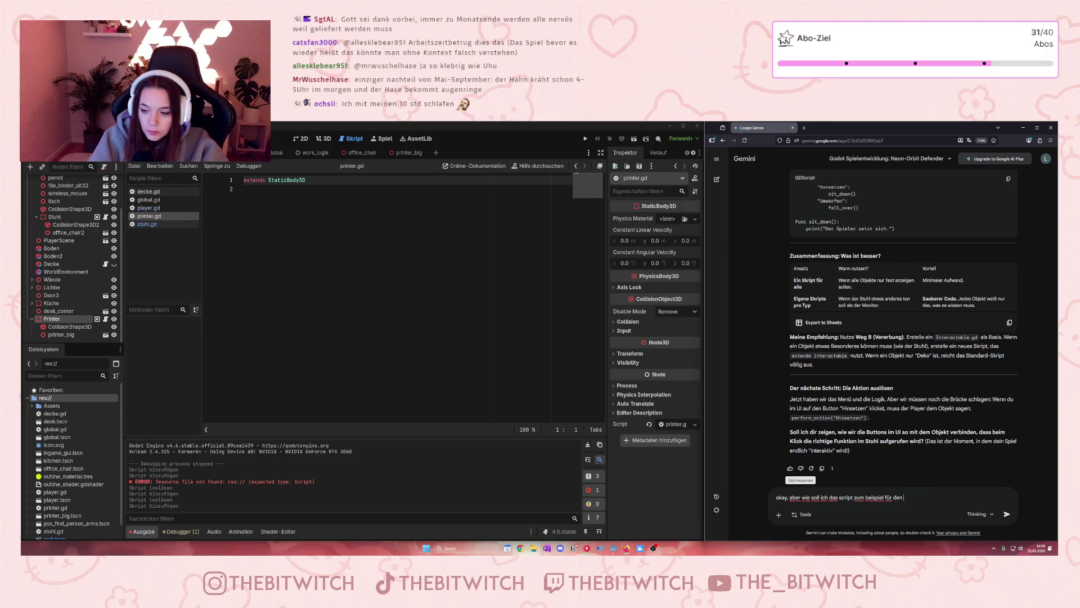
{"action": "type", "text": "stuhl jetzt aufbauen"}
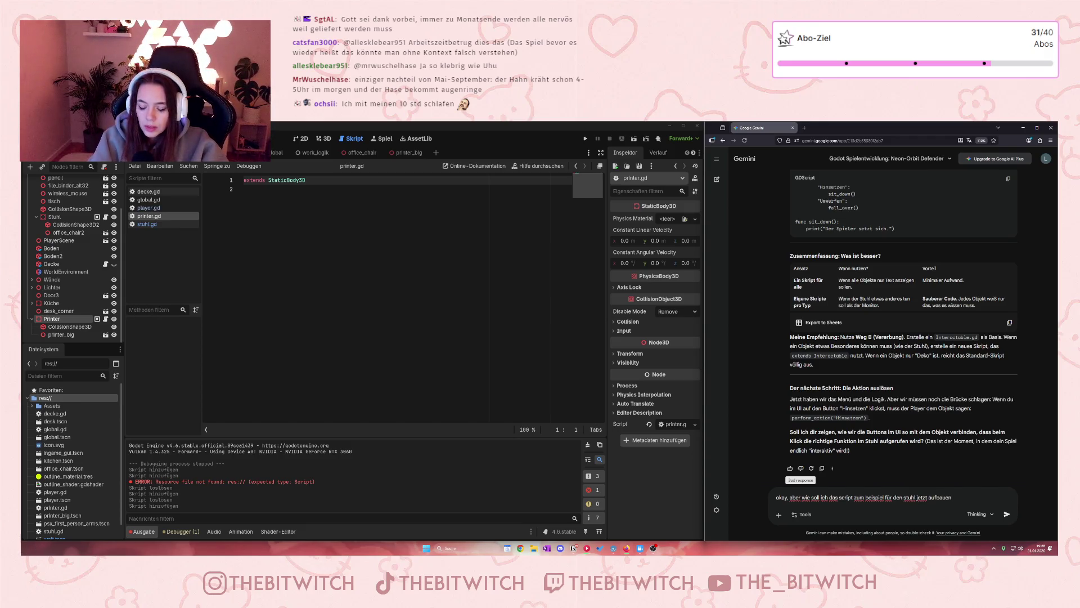
{"action": "type", "text": "?"}
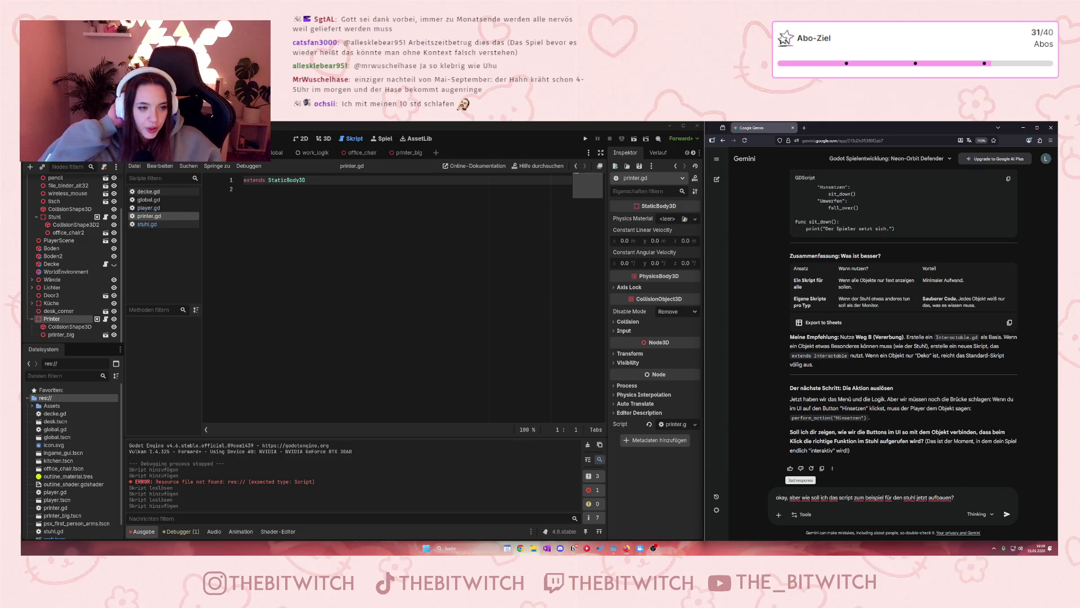
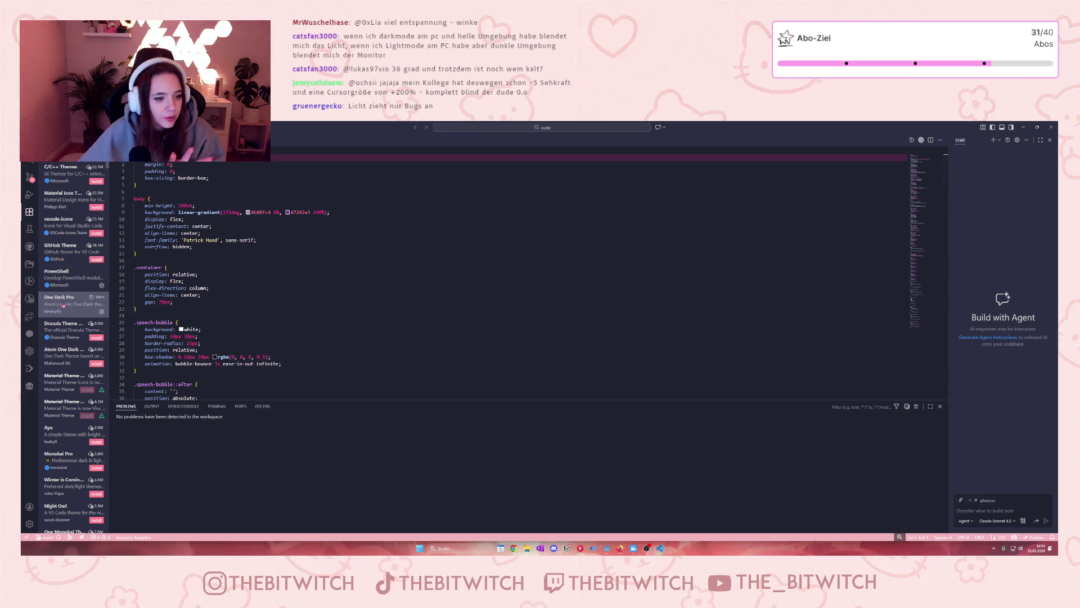
- Shrink the Problems panel so more lines of the CSS file are visible
{"action": "mouse_move", "coordinate": [70, 316]}
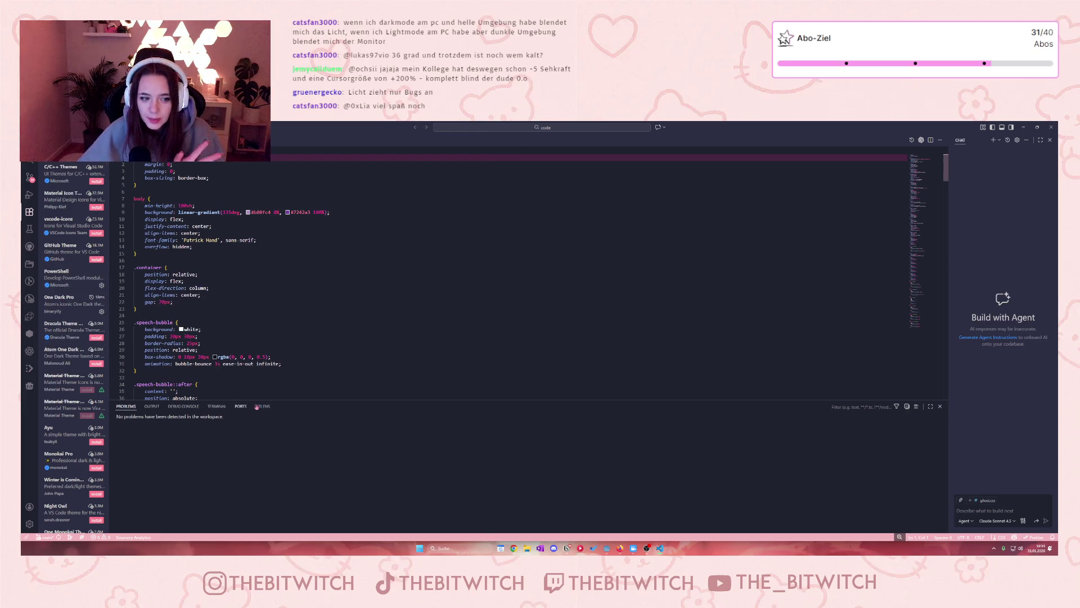
{"action": "left_click_drag", "start_coordinate": [272, 400], "coordinate": [274, 476]}
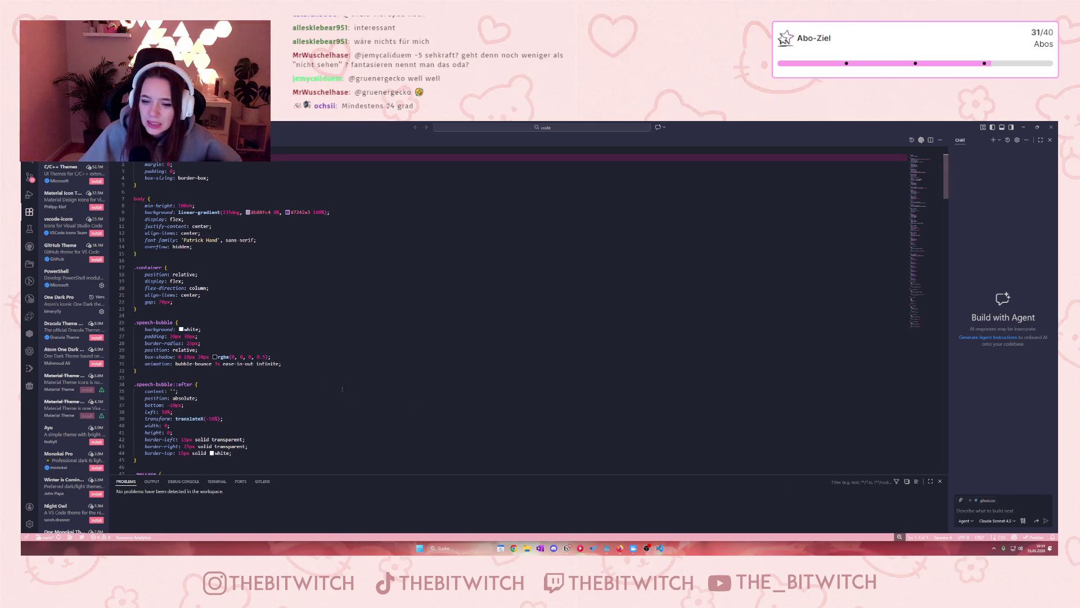
{"action": "left_click", "coordinate": [392, 328]}
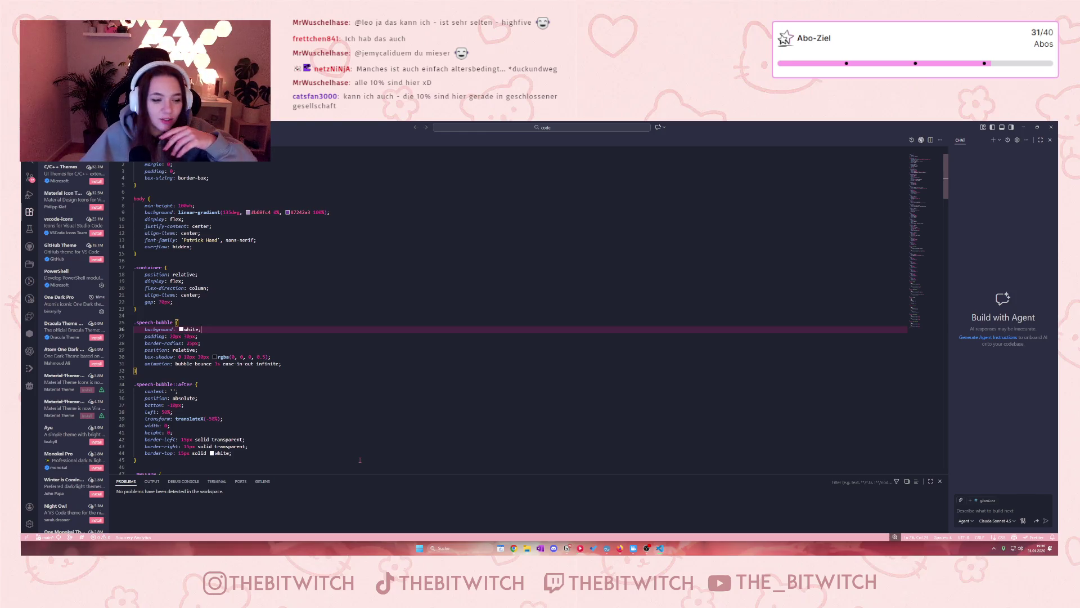
- Filter the extension marketplace to show only installed extensions
{"action": "scroll", "coordinate": [203, 349], "scroll_direction": "down", "scroll_amount": 1}
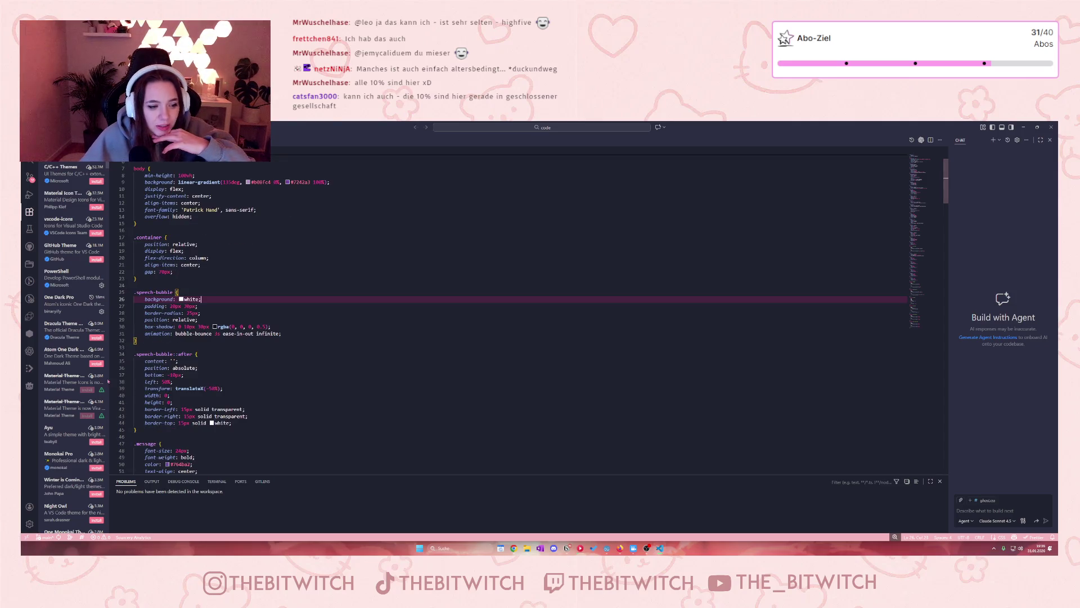
{"action": "scroll", "coordinate": [78, 404], "scroll_direction": "down", "scroll_amount": 10}
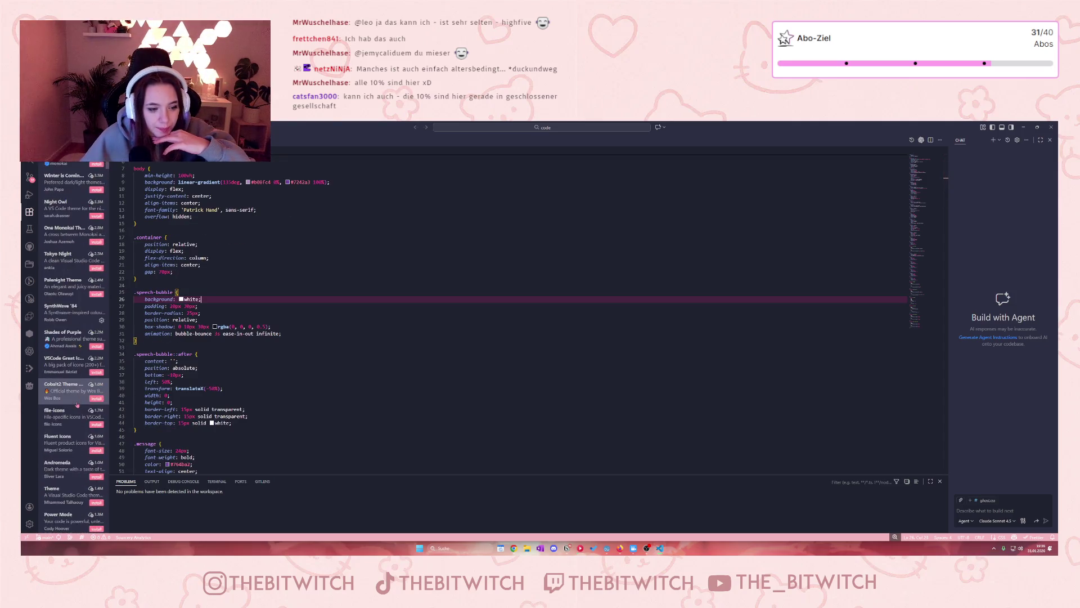
{"action": "scroll", "coordinate": [78, 404], "scroll_direction": "up", "scroll_amount": 4}
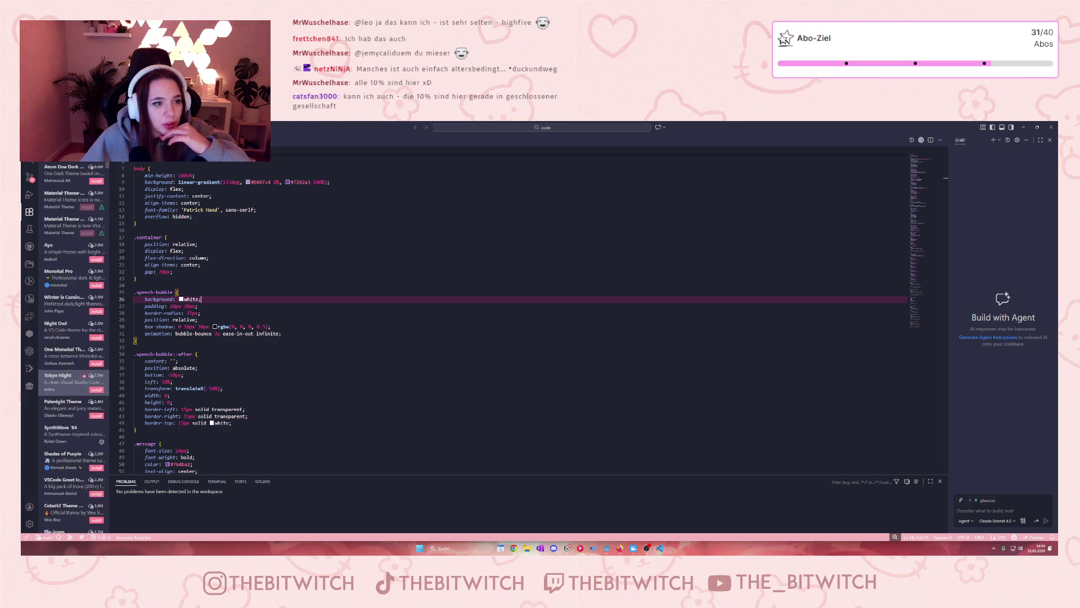
{"action": "scroll", "coordinate": [83, 375], "scroll_direction": "up", "scroll_amount": 2}
{"action": "left_click", "coordinate": [103, 151]}
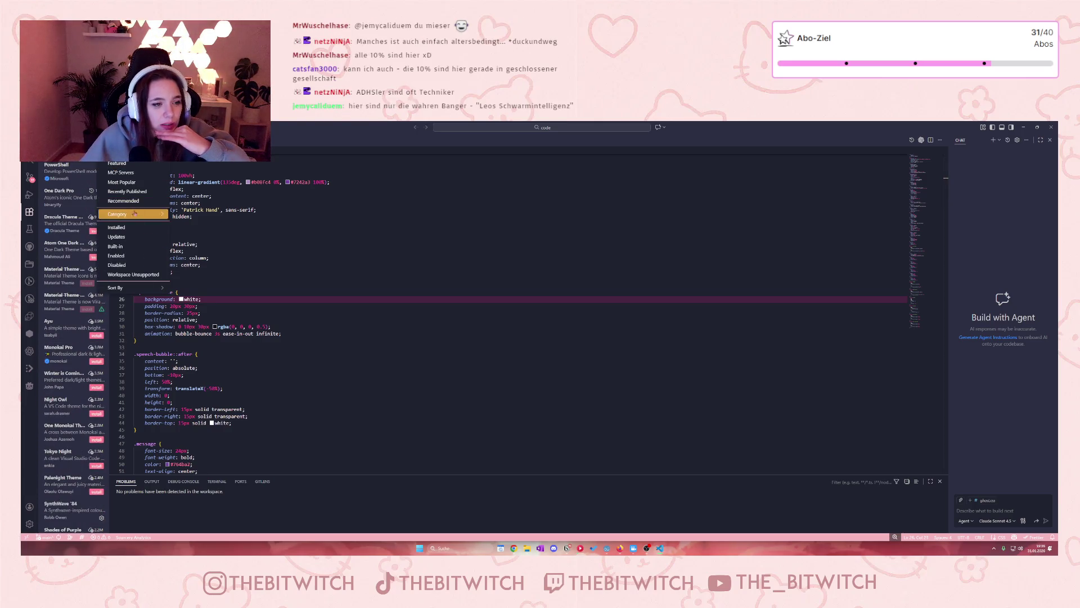
{"action": "left_click", "coordinate": [119, 226]}
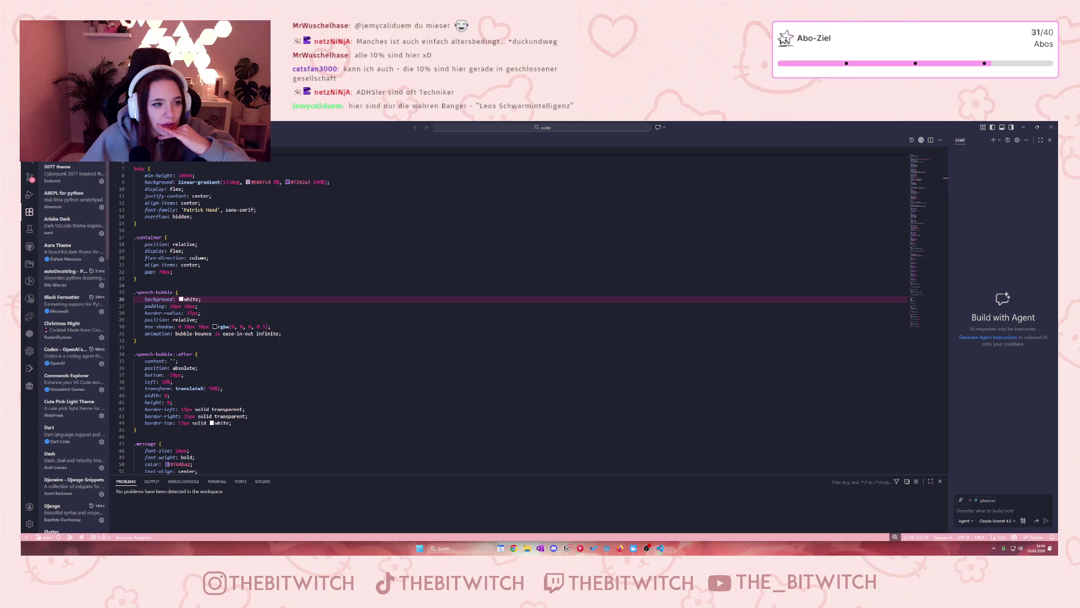
- Filter extensions to the Themes category and widen the sidebar to show entry icons
{"action": "left_click", "coordinate": [103, 151]}
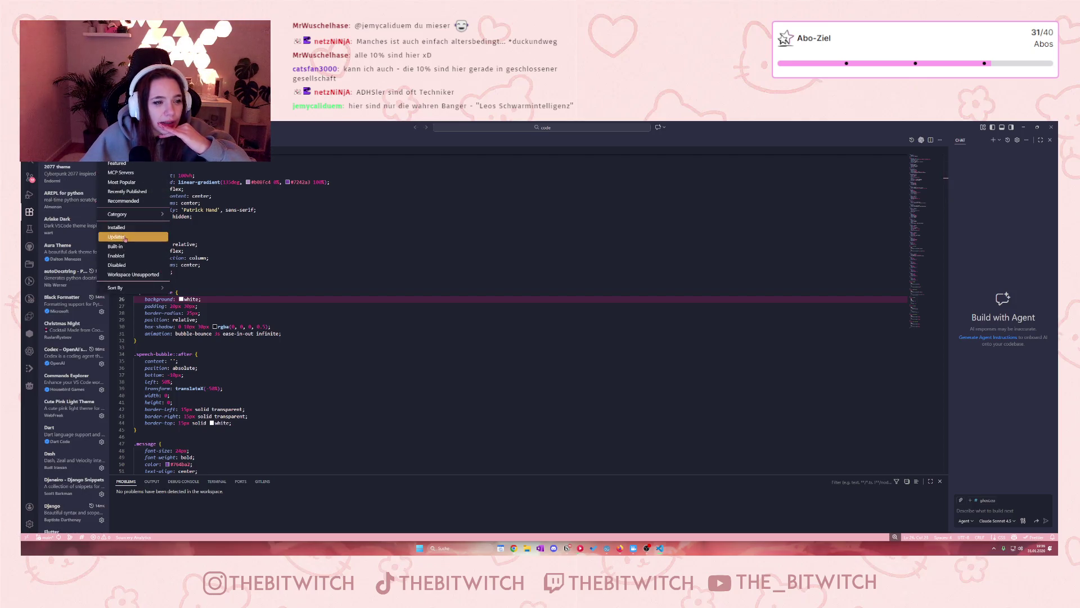
{"action": "mouse_move", "coordinate": [133, 215]}
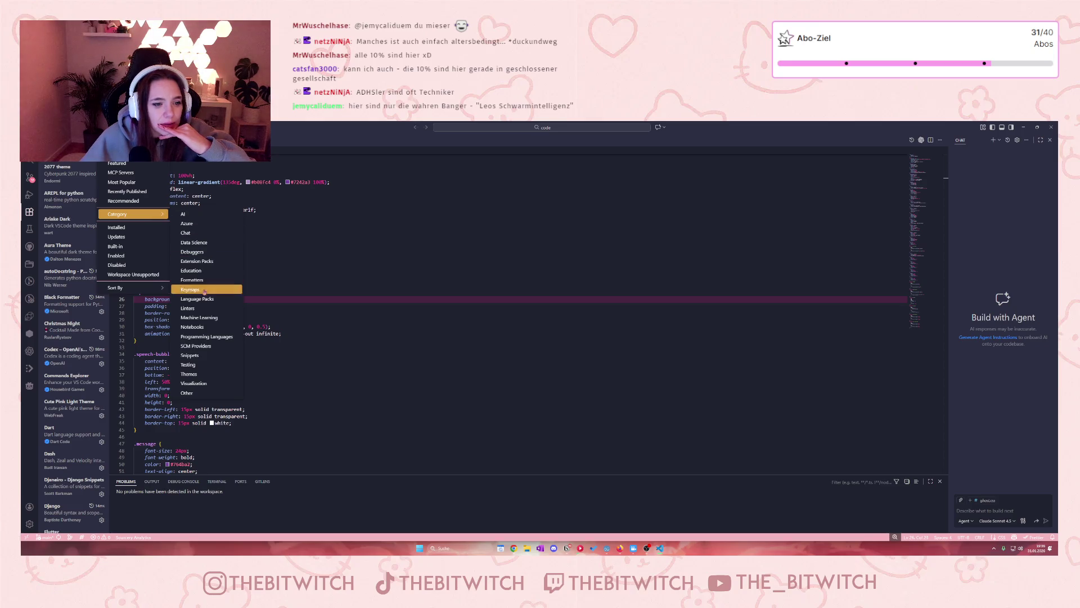
{"action": "left_click", "coordinate": [189, 373]}
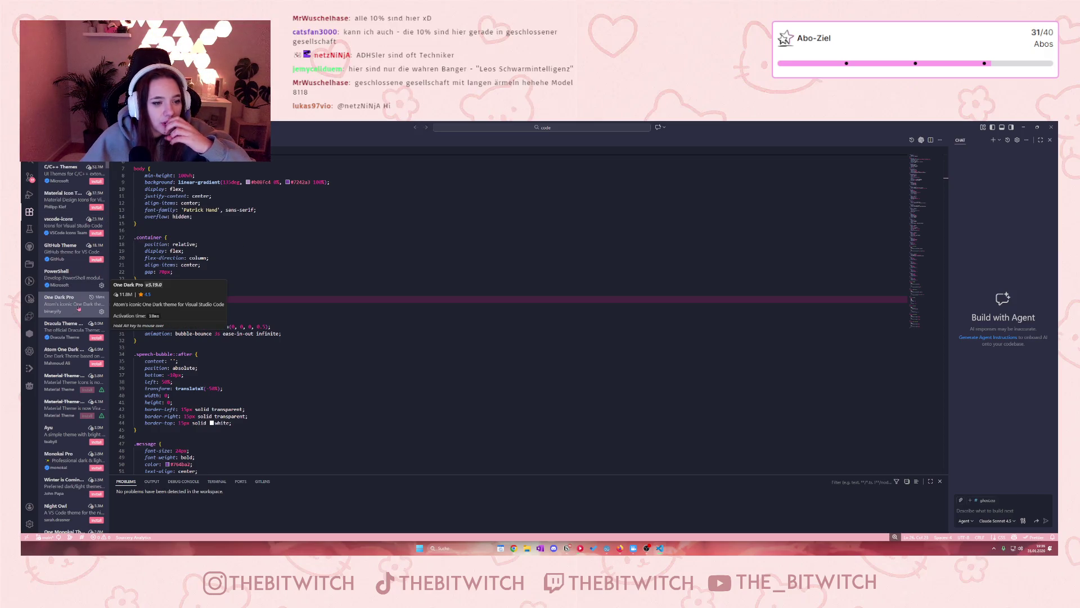
{"action": "scroll", "coordinate": [68, 338], "scroll_direction": "down", "scroll_amount": 5}
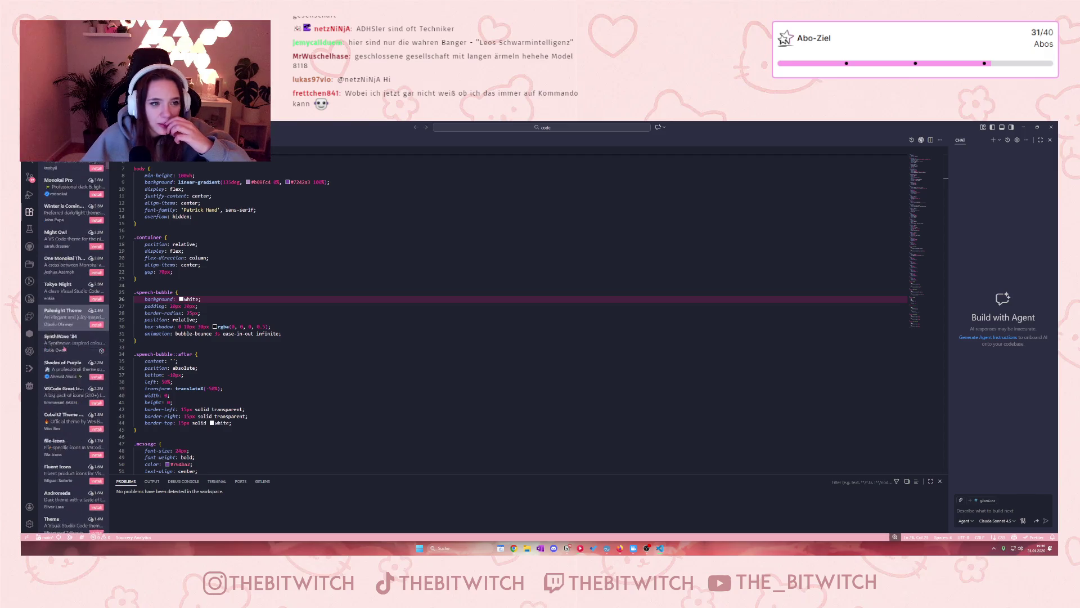
{"action": "scroll", "coordinate": [65, 349], "scroll_direction": "down", "scroll_amount": 5}
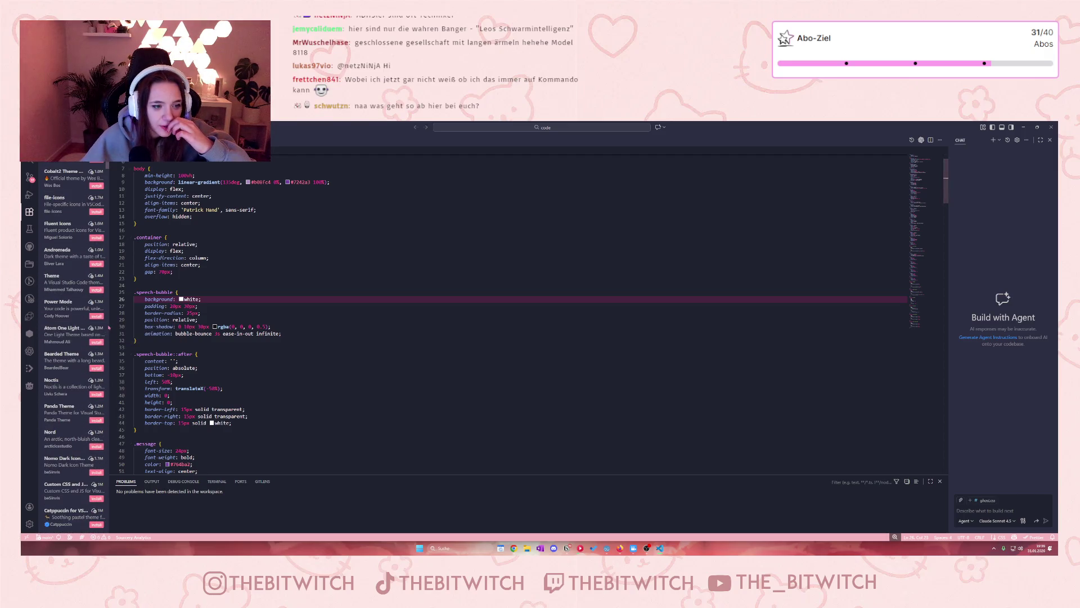
{"action": "left_click_drag", "start_coordinate": [110, 328], "coordinate": [253, 338]}
{"action": "scroll", "coordinate": [163, 362], "scroll_direction": "down", "scroll_amount": 5}
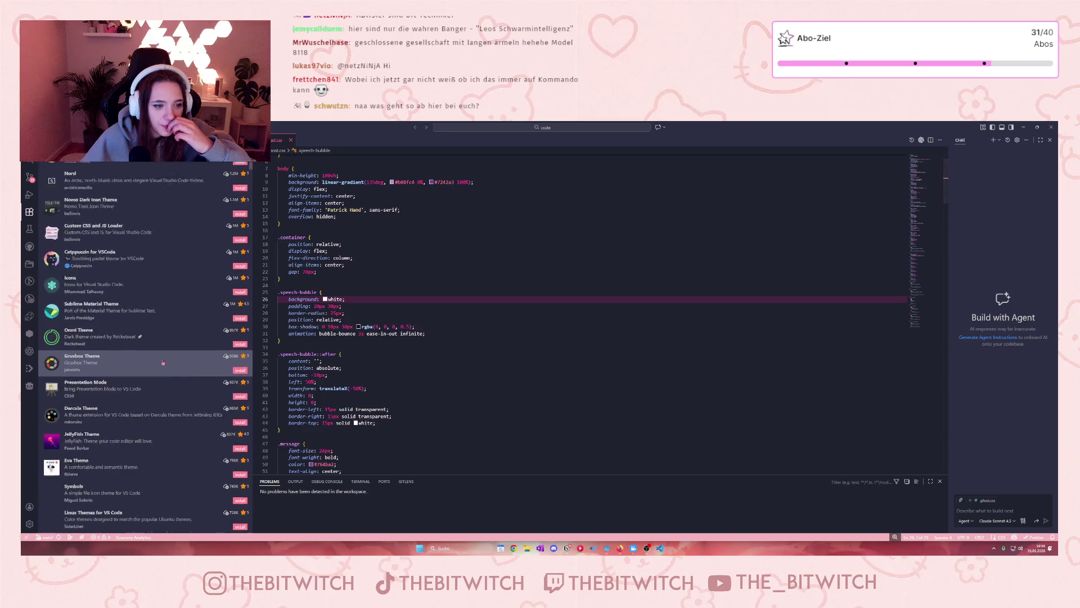
- Clear the extension search and collapse the MCP Servers and Recommended sections
{"action": "scroll", "coordinate": [163, 362], "scroll_direction": "down", "scroll_amount": 7}
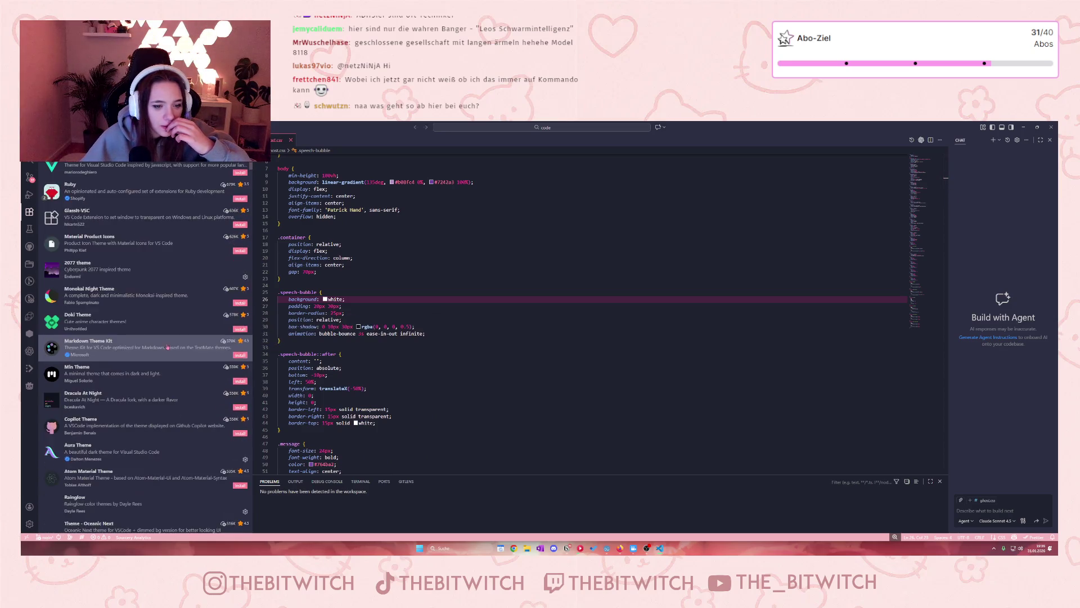
{"action": "left_click", "coordinate": [204, 165]}
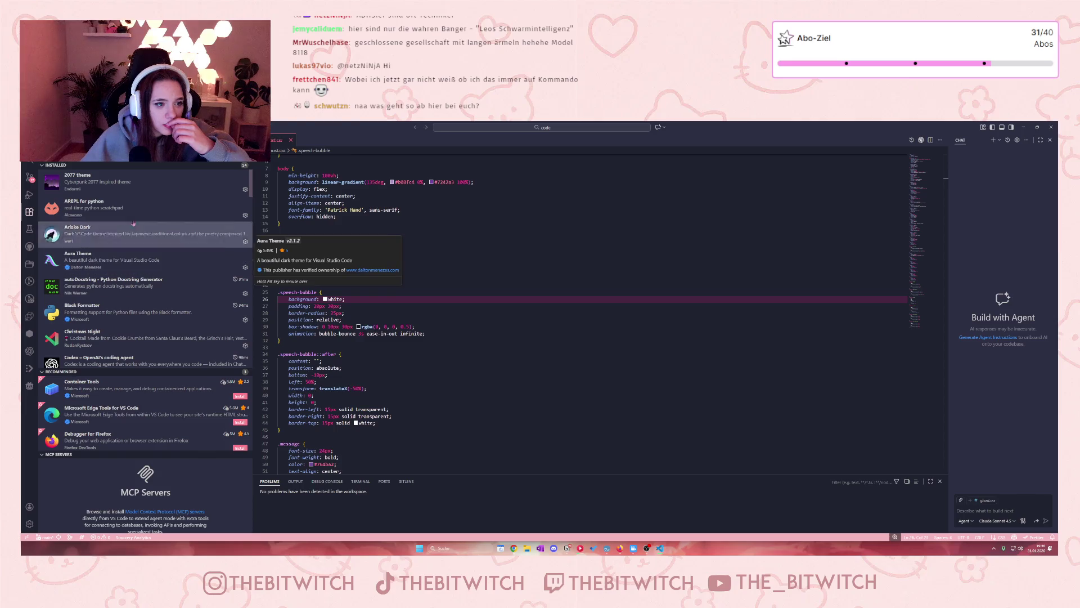
{"action": "left_click", "coordinate": [245, 151]}
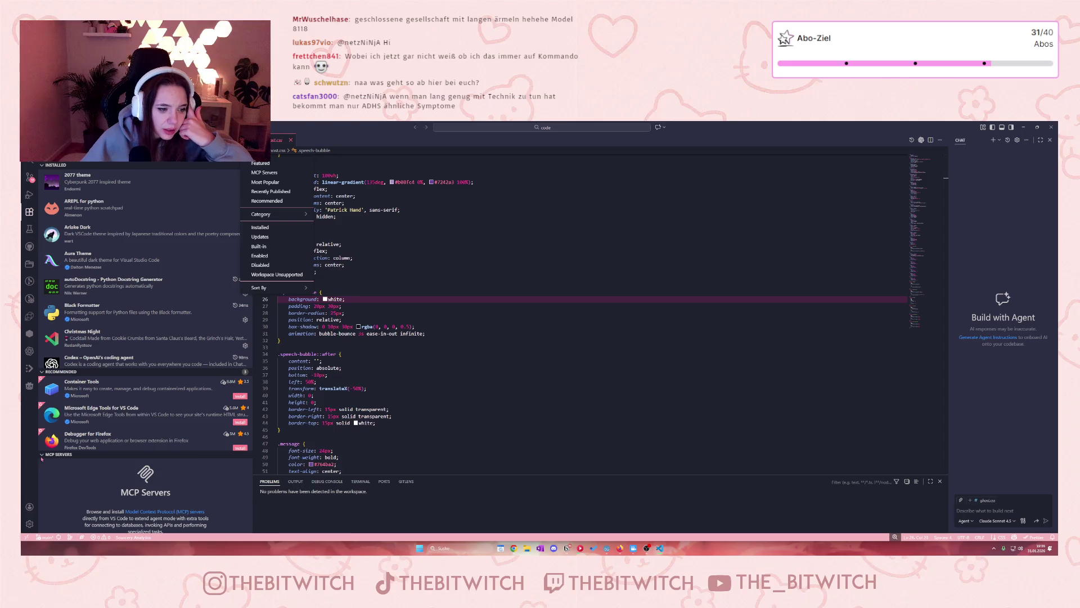
{"action": "left_click", "coordinate": [83, 403]}
{"action": "left_click", "coordinate": [41, 372]}
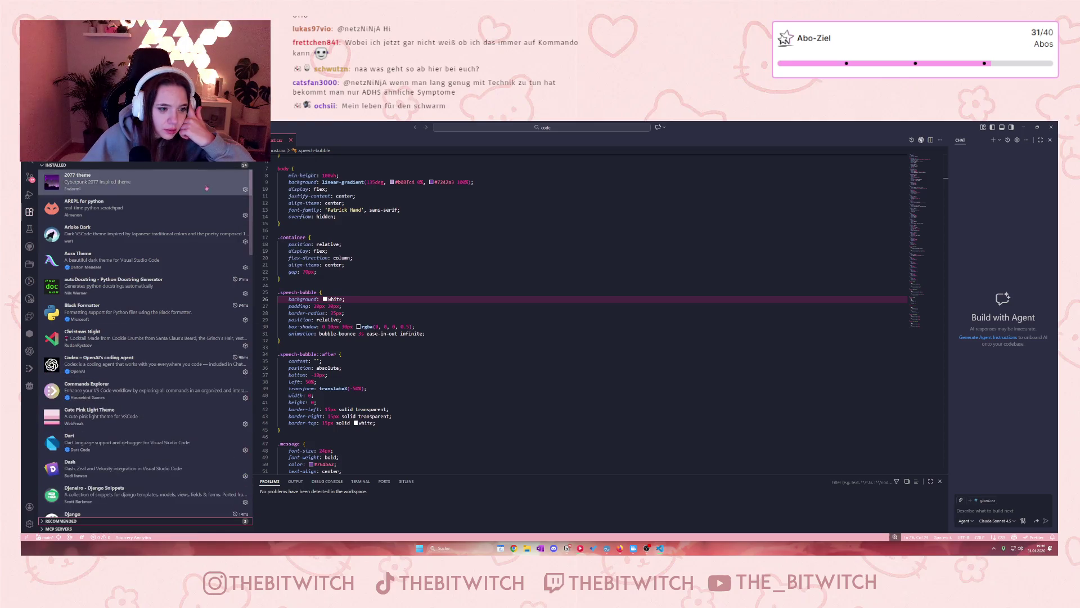
- Filter extensions to Themes and open the SynthWave '84 theme details
{"action": "left_click", "coordinate": [245, 151]}
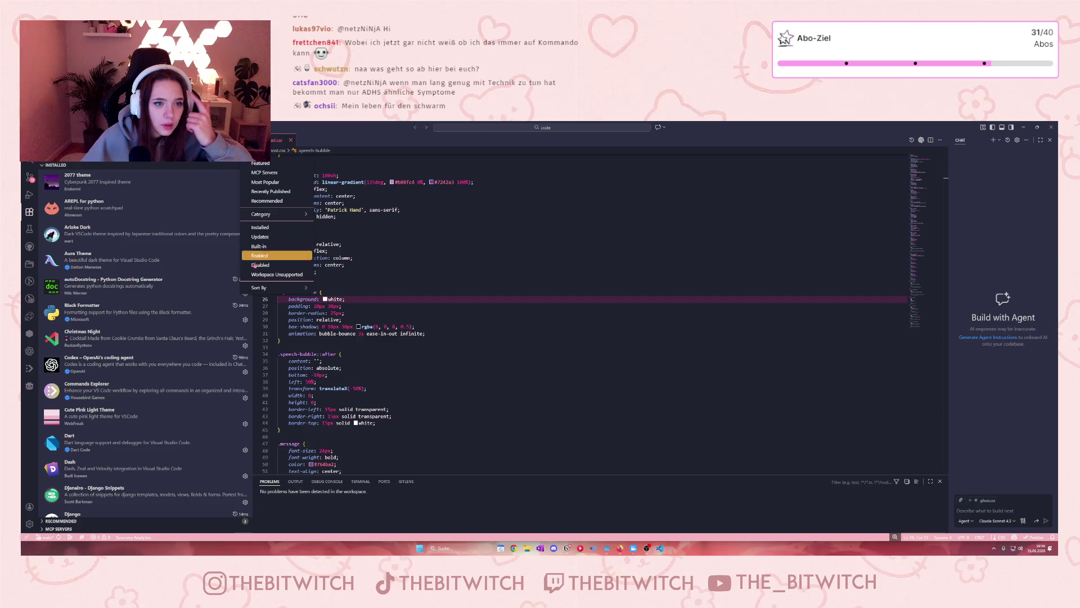
{"action": "mouse_move", "coordinate": [276, 215]}
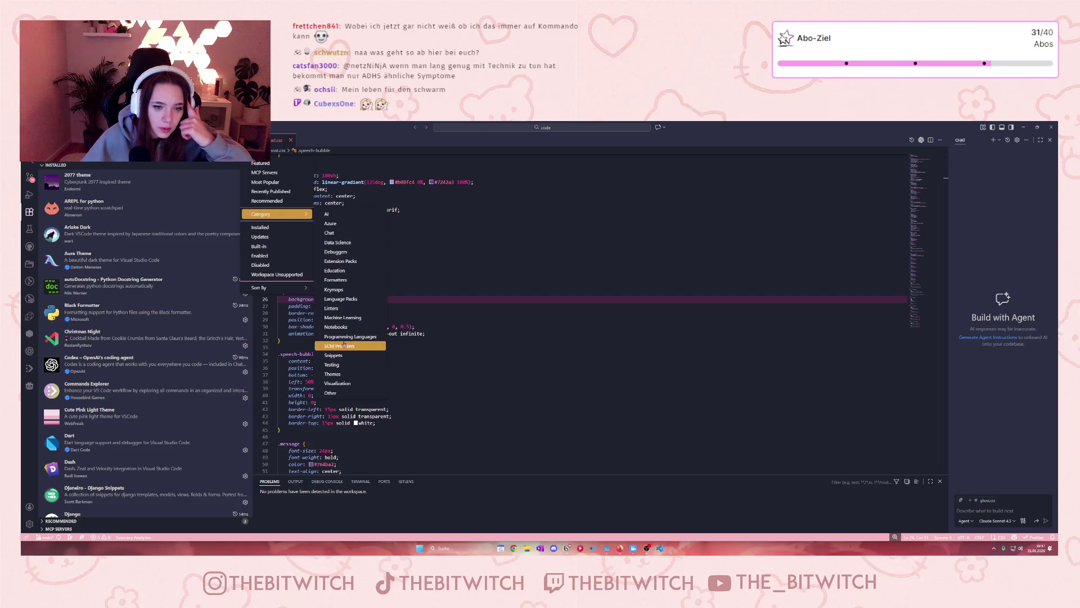
{"action": "left_click", "coordinate": [332, 374]}
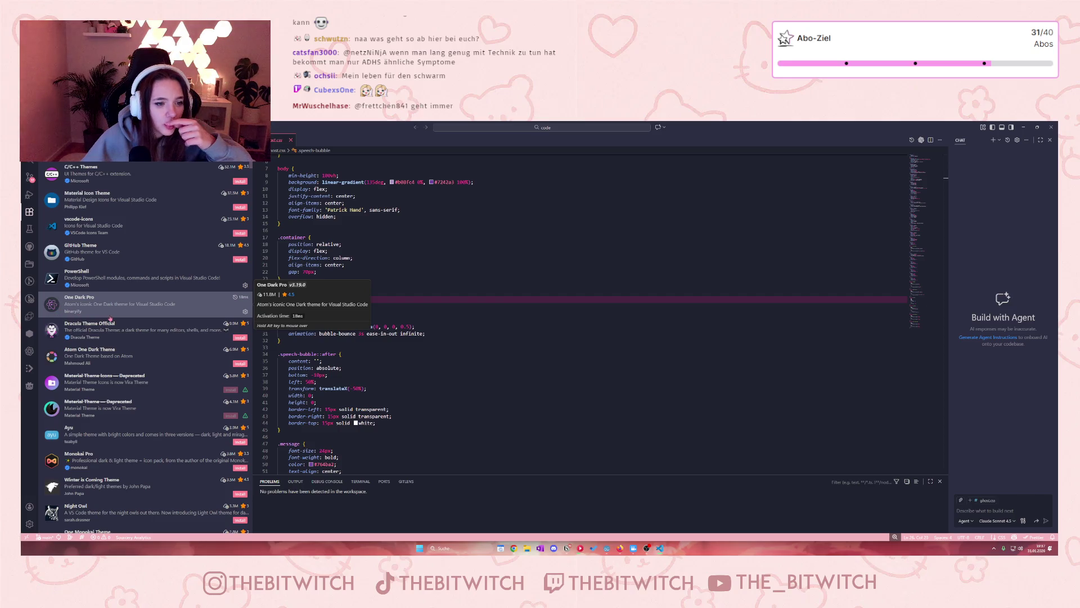
{"action": "scroll", "coordinate": [110, 318], "scroll_direction": "down", "scroll_amount": 5}
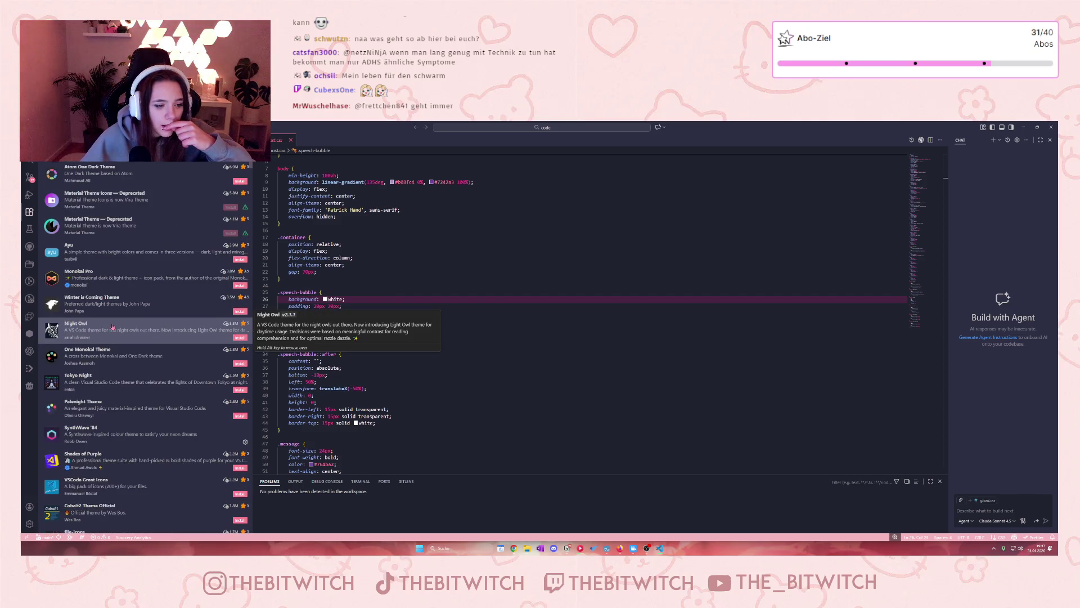
{"action": "scroll", "coordinate": [112, 327], "scroll_direction": "down", "scroll_amount": 2}
{"action": "left_click", "coordinate": [107, 376]}
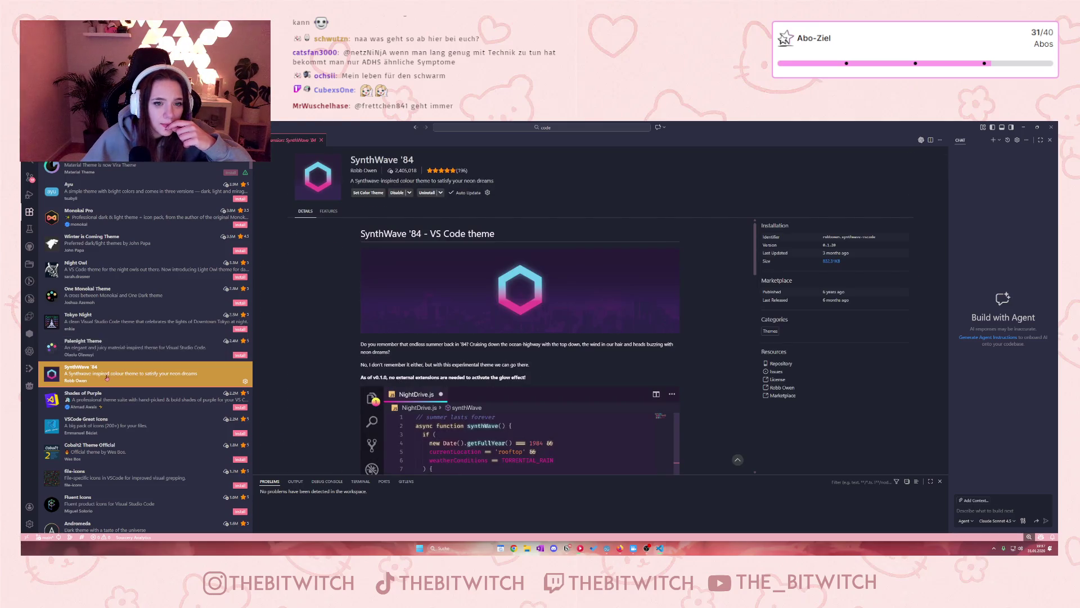
- Install SynthWave '84, then search the command palette for 'theme' and dismiss it
{"action": "scroll", "coordinate": [377, 330], "scroll_direction": "down", "scroll_amount": 3}
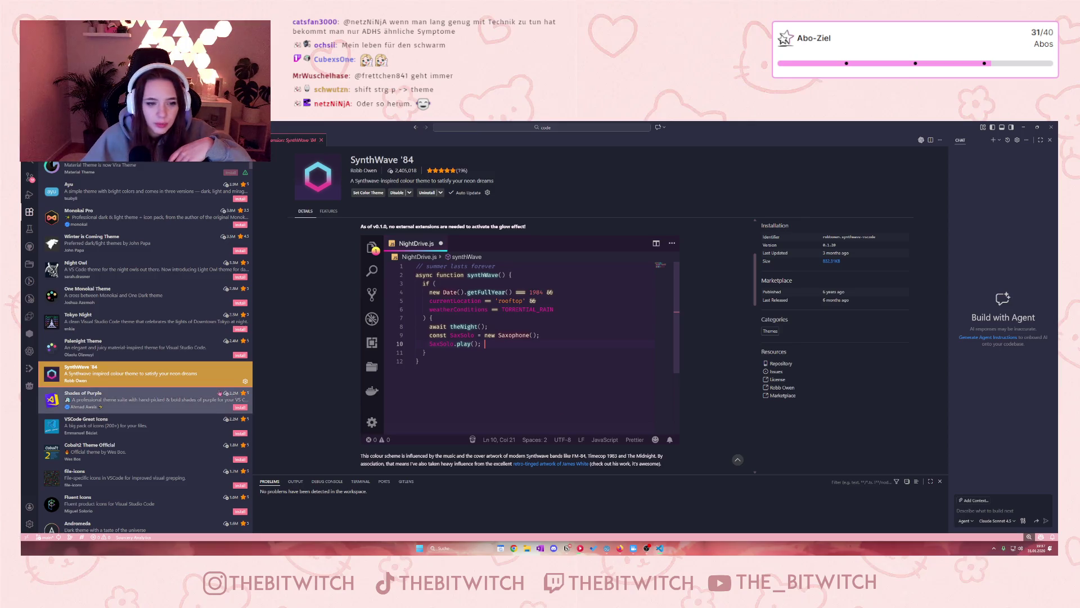
{"action": "left_click", "coordinate": [282, 406]}
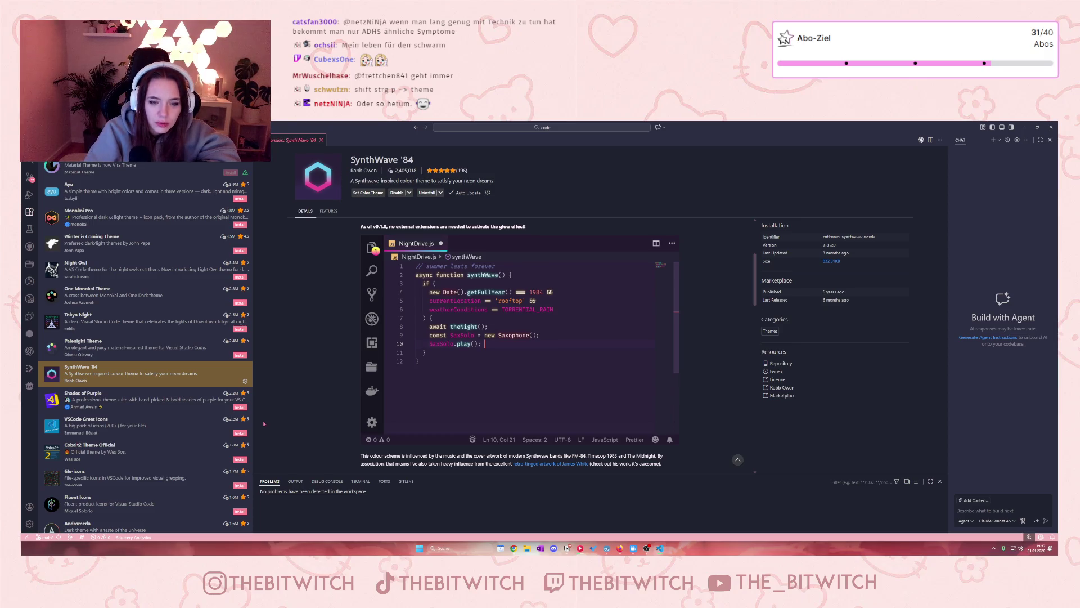
{"action": "key", "text": "ctrl+shift+p"}
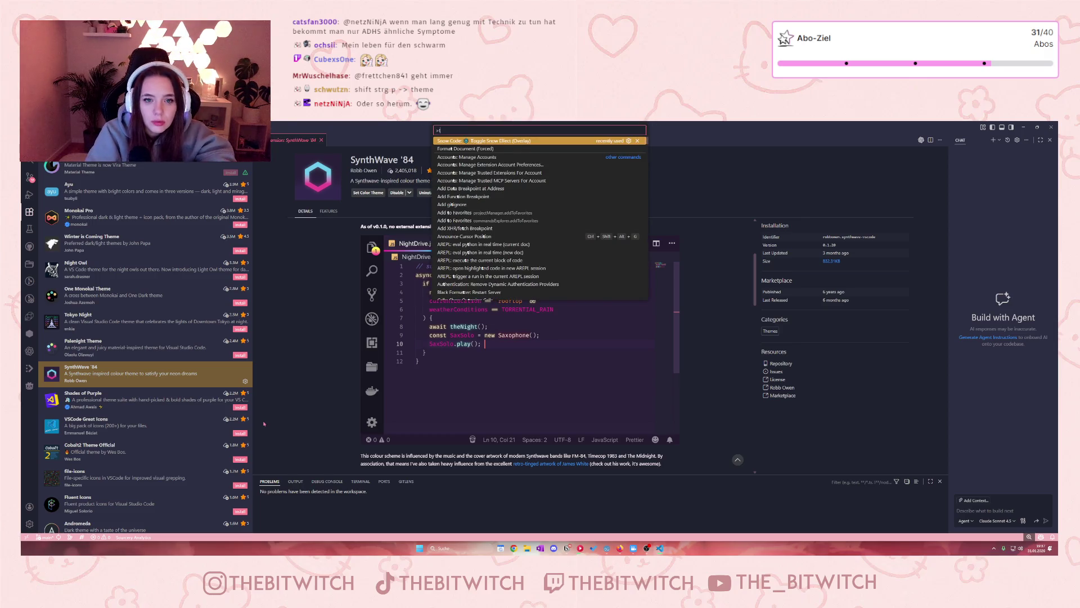
{"action": "type", "text": "theme"}
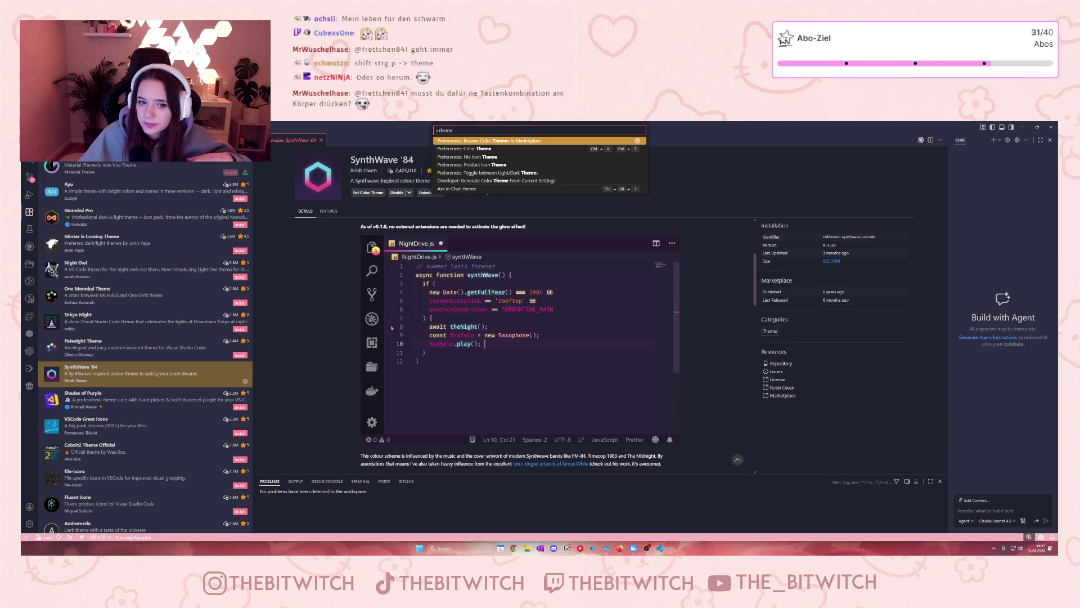
{"action": "key", "text": "Escape"}
- Scroll down the Extensions list toward the 2077 theme
{"action": "scroll", "coordinate": [206, 320], "scroll_direction": "down", "scroll_amount": 5}
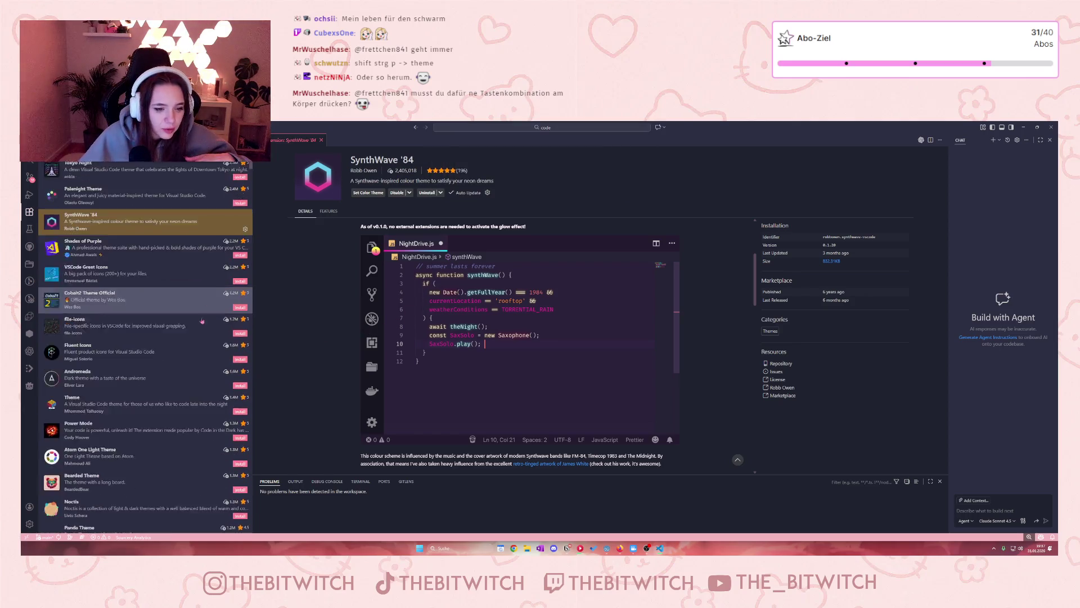
{"action": "scroll", "coordinate": [202, 320], "scroll_direction": "down", "scroll_amount": 5}
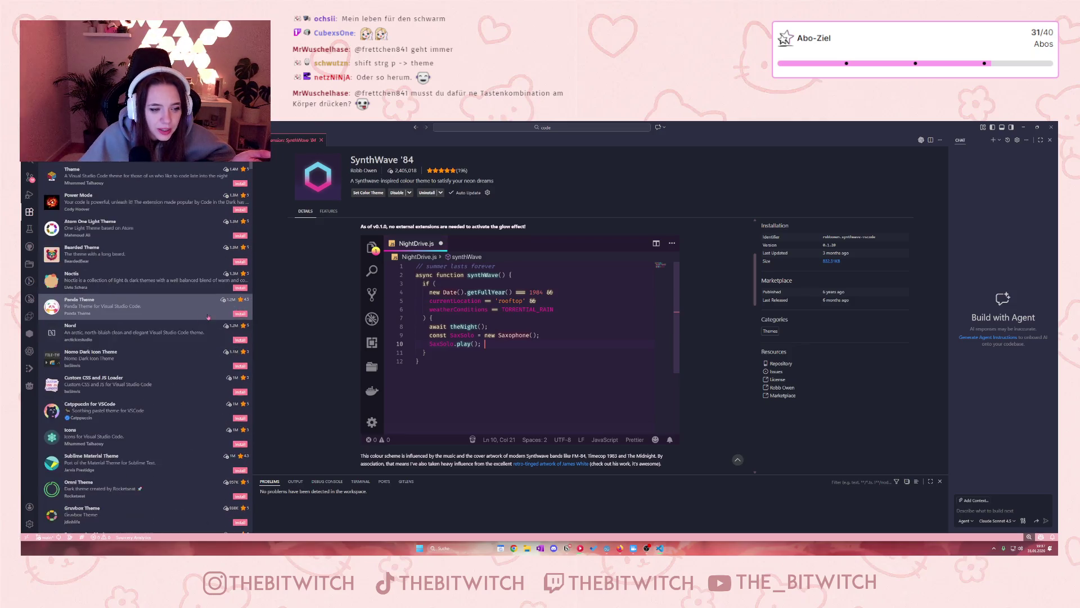
{"action": "scroll", "coordinate": [198, 322], "scroll_direction": "down", "scroll_amount": 5}
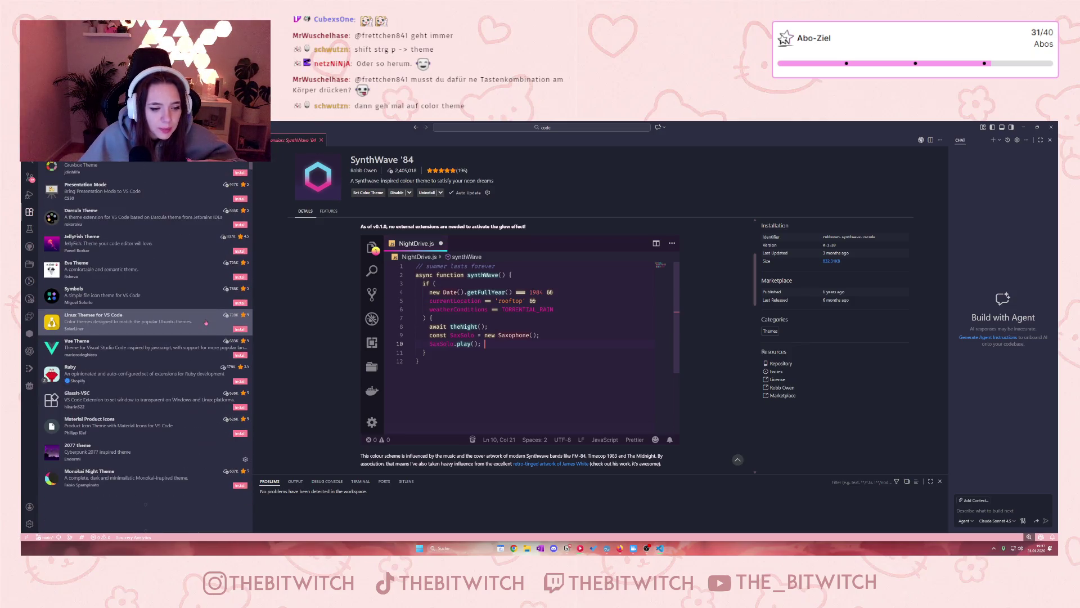
- Open the 2077 theme details and scroll the Extensions list further
{"action": "left_click", "coordinate": [140, 453]}
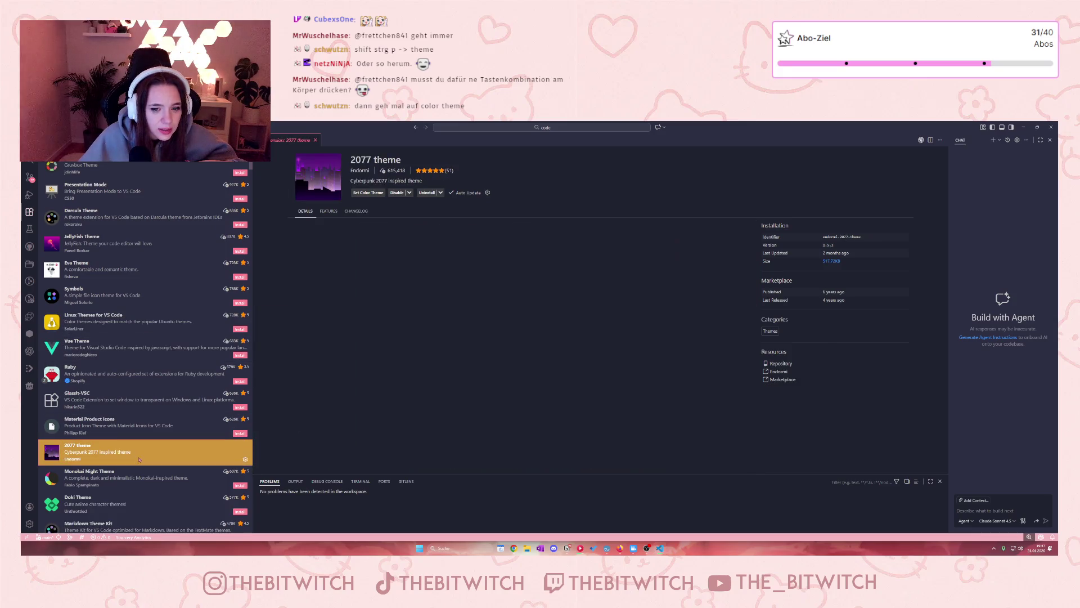
{"action": "scroll", "coordinate": [140, 459], "scroll_direction": "down", "scroll_amount": 2}
{"action": "scroll", "coordinate": [140, 459], "scroll_direction": "down", "scroll_amount": 2}
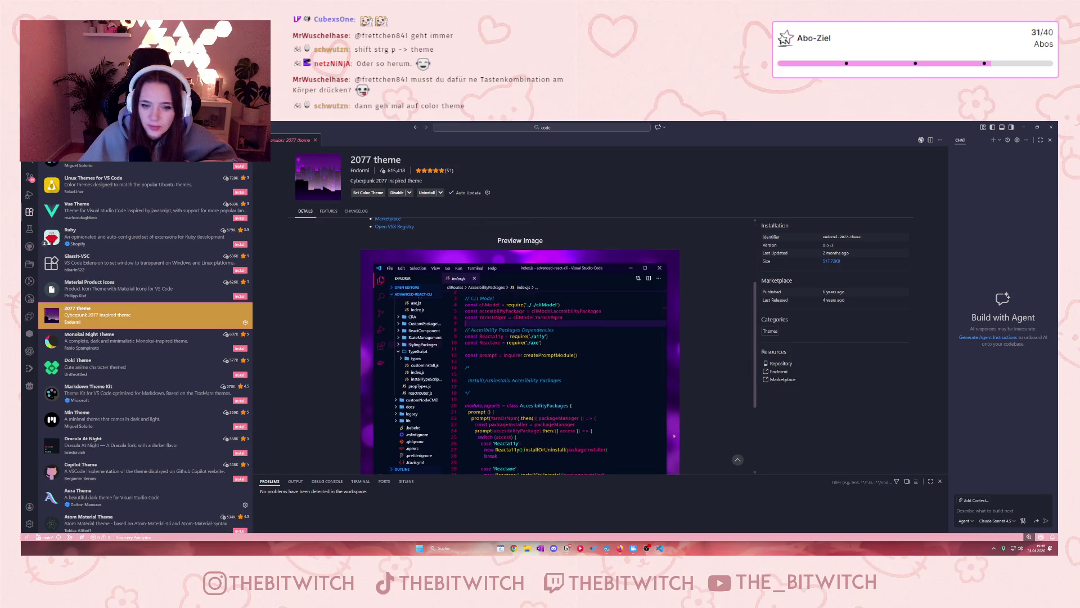
{"action": "scroll", "coordinate": [157, 422], "scroll_direction": "down", "scroll_amount": 1}
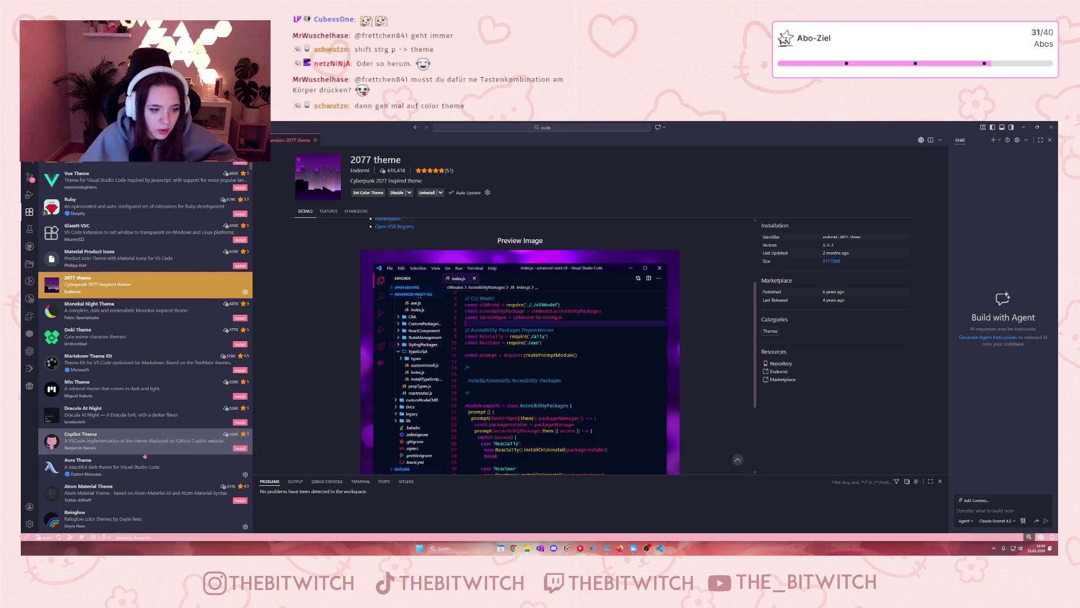
- Open the Aura Theme details and scroll to its Installation section
{"action": "left_click", "coordinate": [124, 467]}
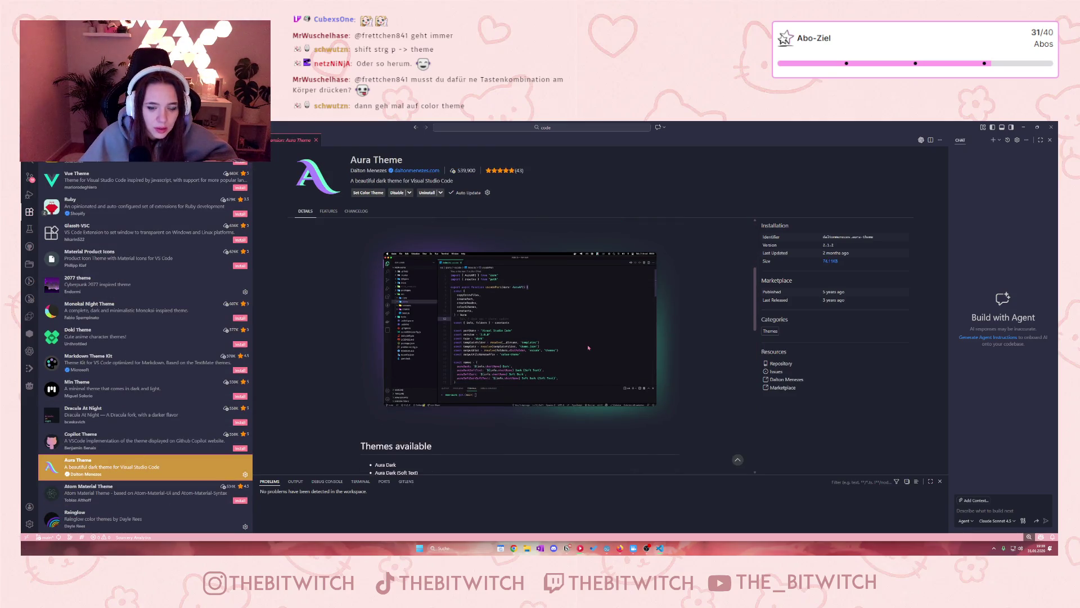
{"action": "scroll", "coordinate": [589, 347], "scroll_direction": "down", "scroll_amount": 4}
{"action": "scroll", "coordinate": [187, 435], "scroll_direction": "down", "scroll_amount": 1}
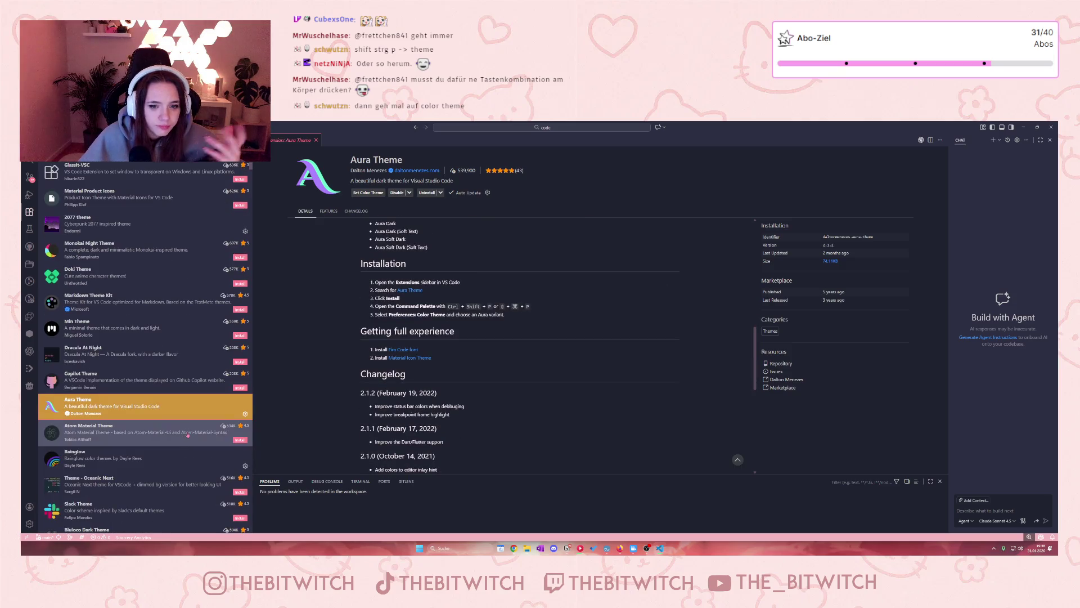
{"action": "scroll", "coordinate": [188, 435], "scroll_direction": "down", "scroll_amount": 1}
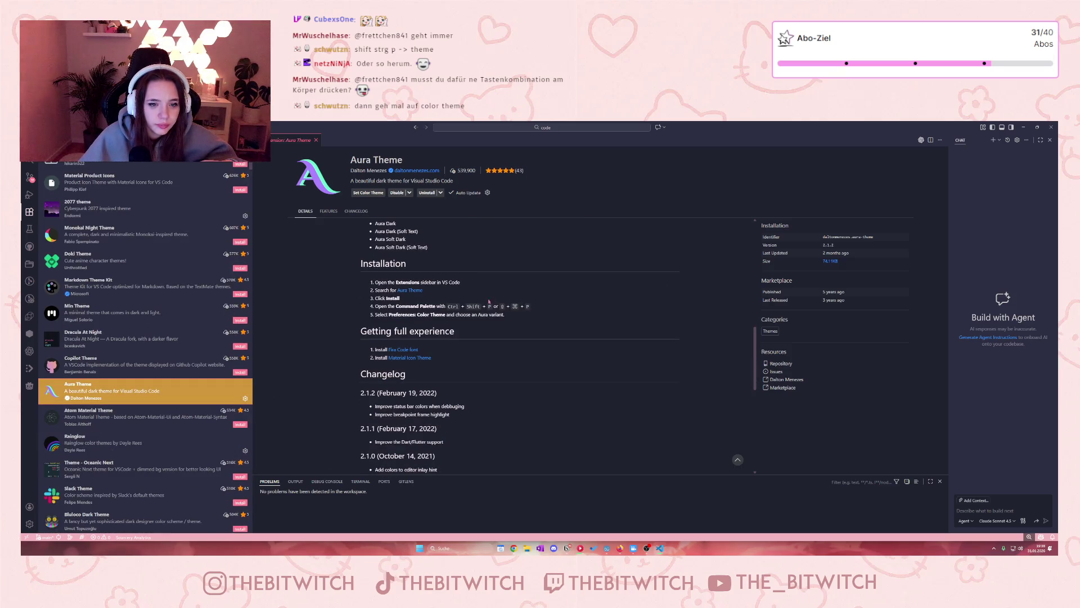
{"action": "left_click", "coordinate": [401, 307]}
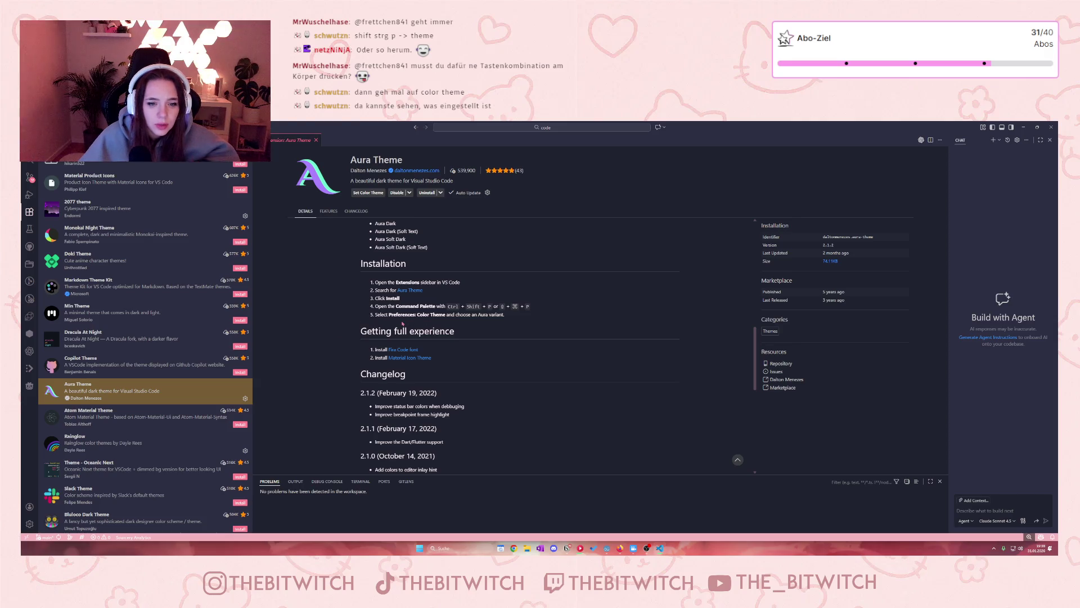
- Open Preferences: Color Theme from a 'theme' command search and scroll the Rainglow variants
{"action": "key", "text": "ctrl+shift+p"}
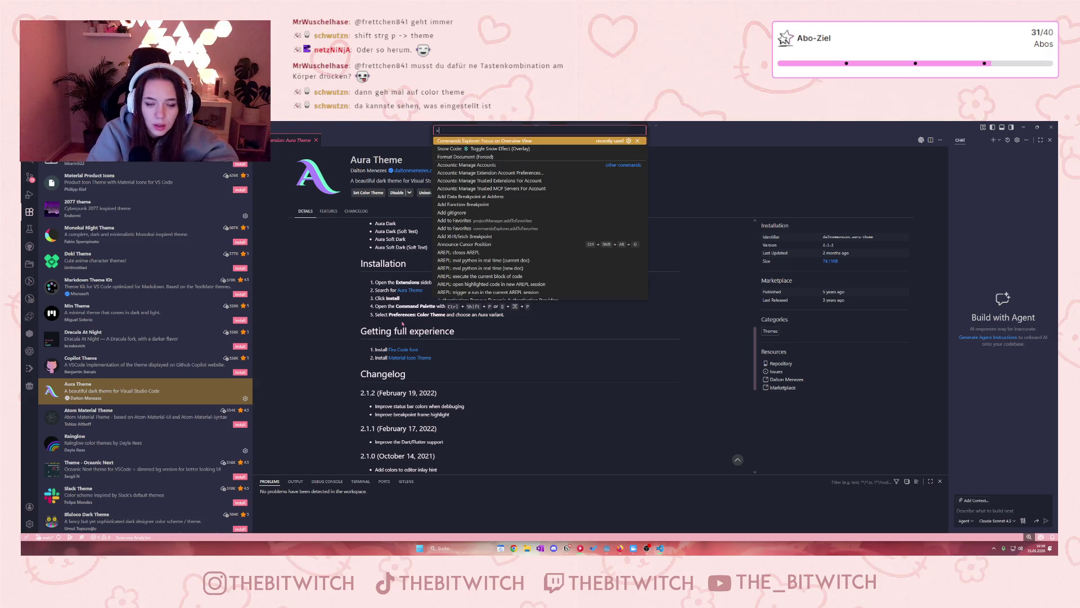
{"action": "type", "text": "theme"}
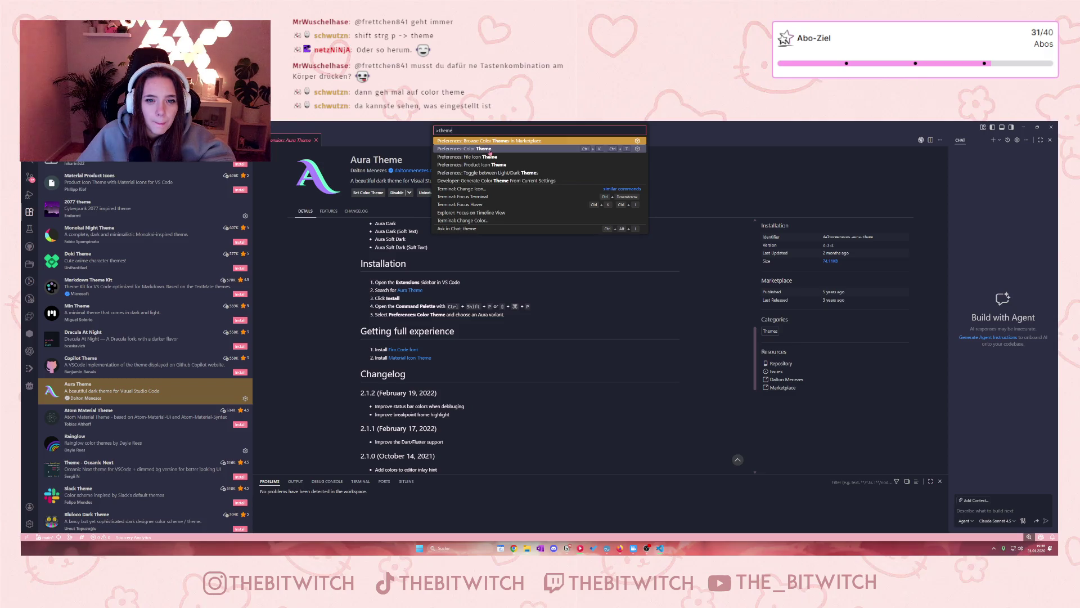
{"action": "left_click", "coordinate": [491, 150]}
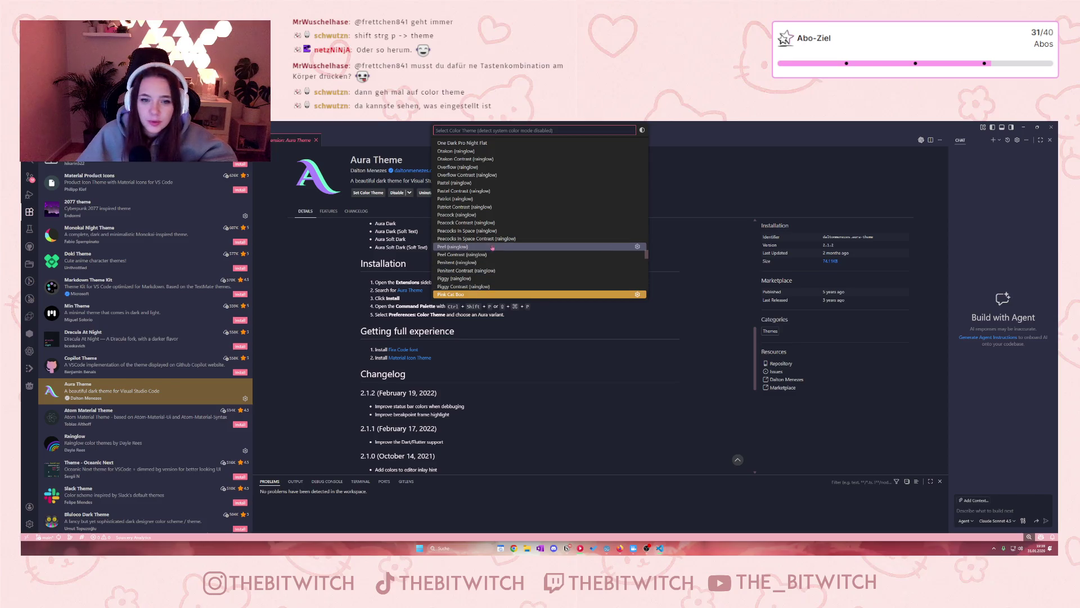
{"action": "scroll", "coordinate": [513, 226], "scroll_direction": "down", "scroll_amount": 8}
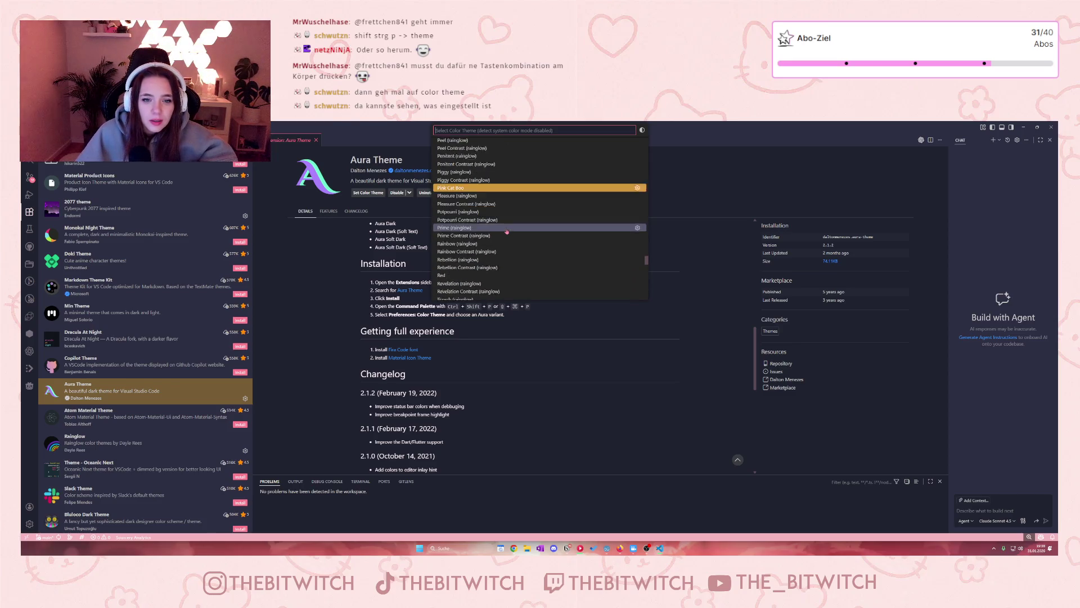
{"action": "scroll", "coordinate": [511, 229], "scroll_direction": "up", "scroll_amount": 10}
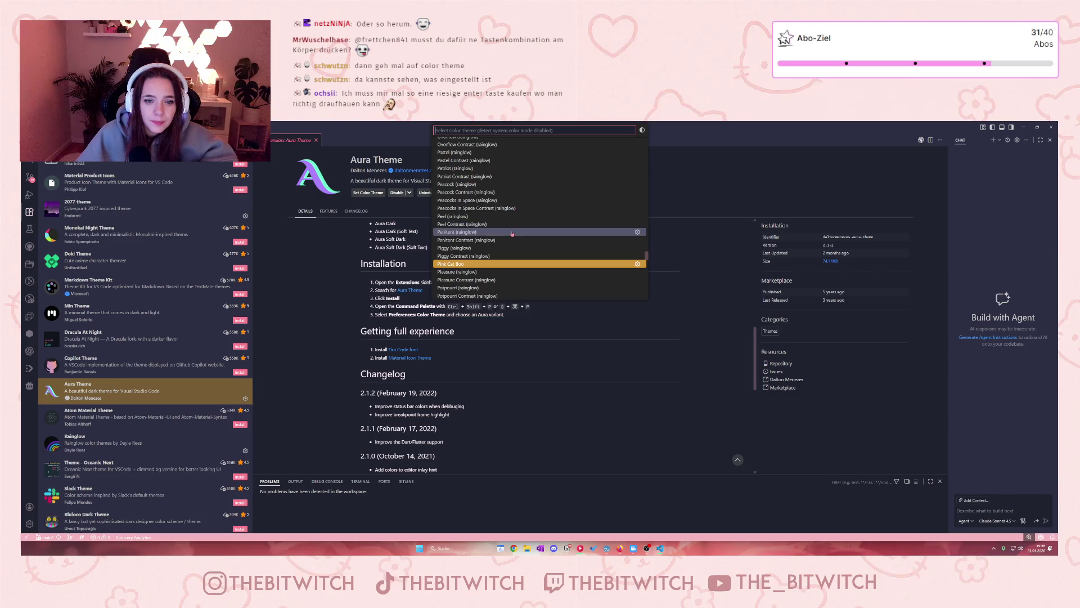
{"action": "scroll", "coordinate": [508, 235], "scroll_direction": "up", "scroll_amount": 15}
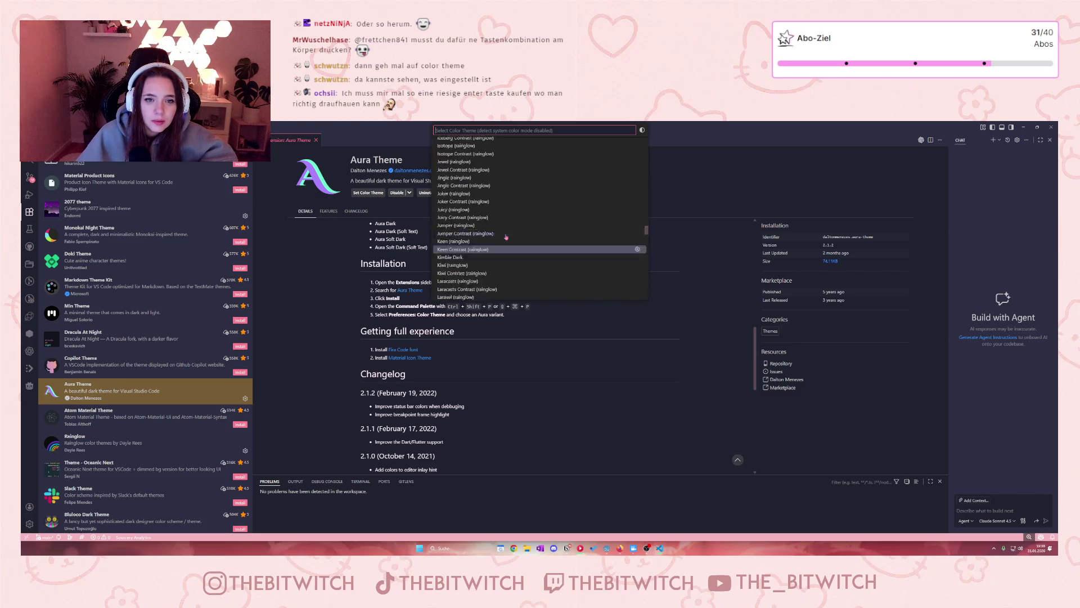
{"action": "scroll", "coordinate": [506, 237], "scroll_direction": "up", "scroll_amount": 15}
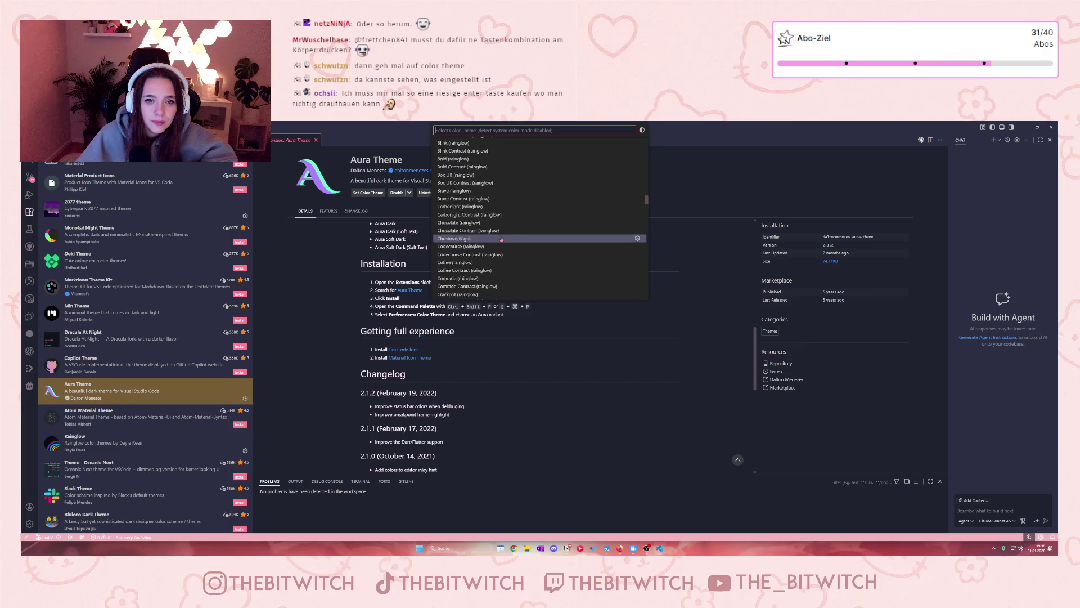
- Close the theme picker unchanged and open the Moonlight theme's details
{"action": "key", "text": "Escape"}
{"action": "scroll", "coordinate": [207, 398], "scroll_direction": "down", "scroll_amount": 7}
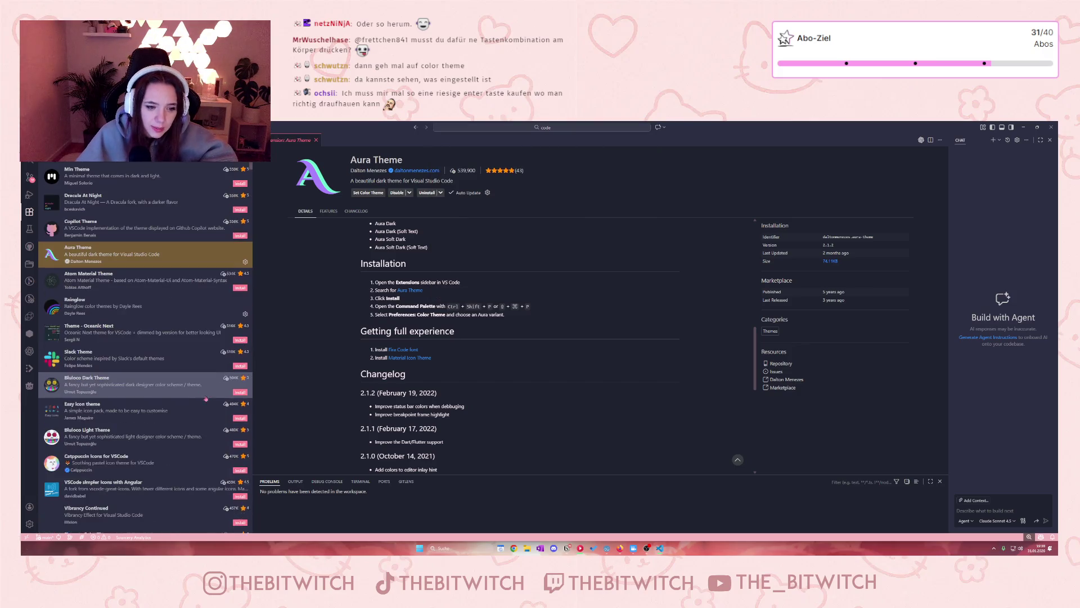
{"action": "scroll", "coordinate": [208, 398], "scroll_direction": "down", "scroll_amount": 6}
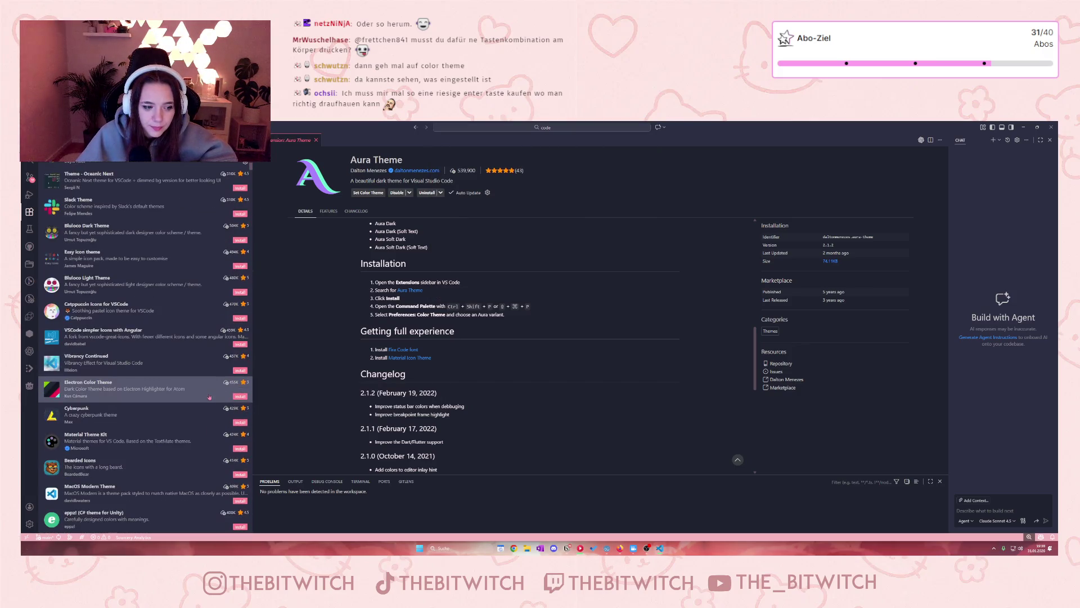
{"action": "scroll", "coordinate": [209, 397], "scroll_direction": "down", "scroll_amount": 10}
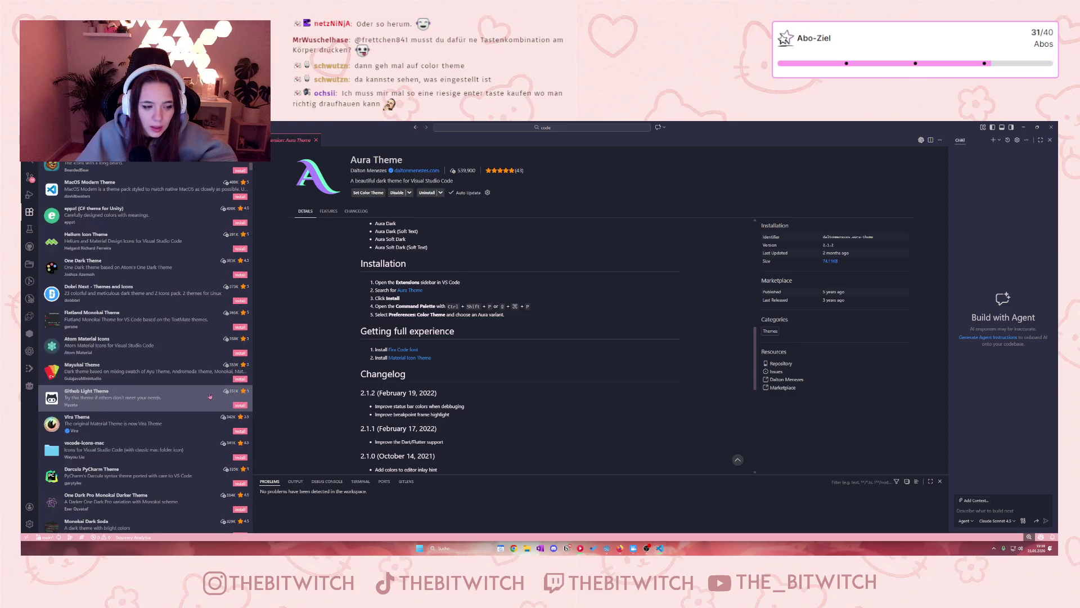
{"action": "scroll", "coordinate": [212, 397], "scroll_direction": "down", "scroll_amount": 12}
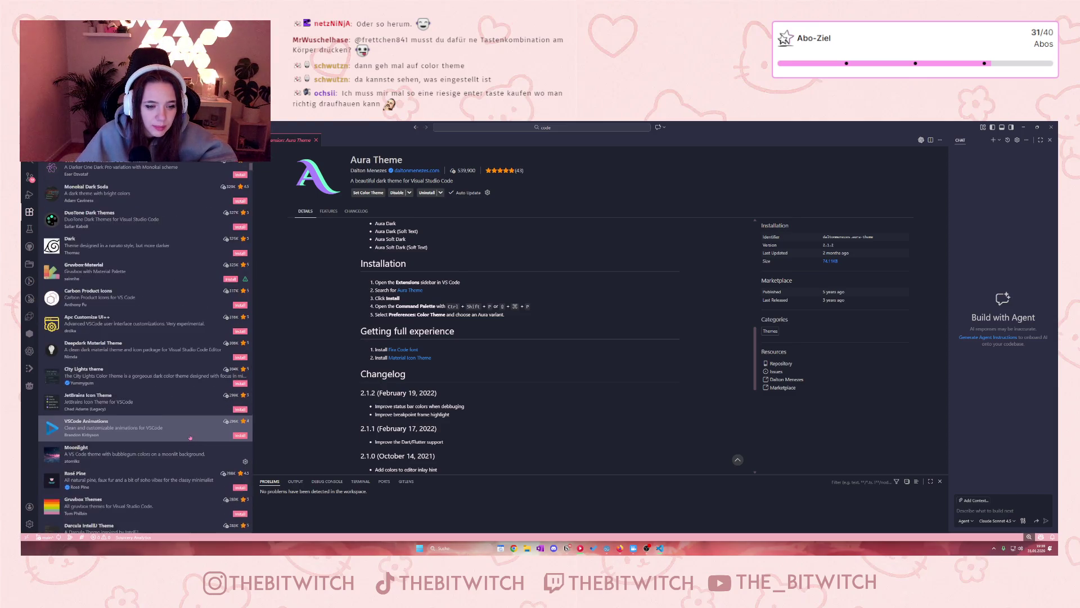
{"action": "scroll", "coordinate": [209, 338], "scroll_direction": "down", "scroll_amount": 2}
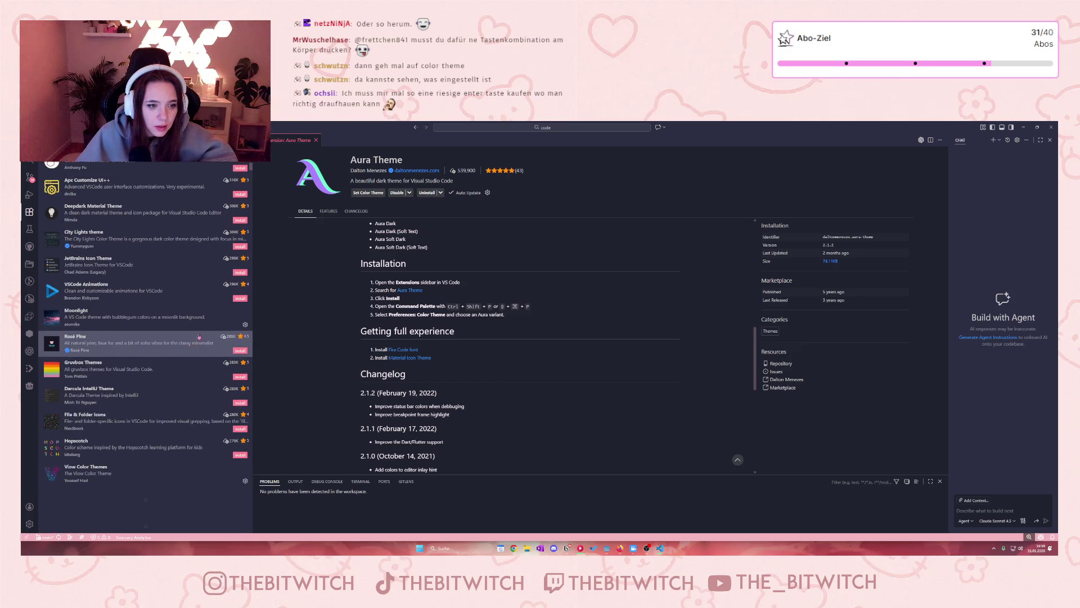
{"action": "left_click", "coordinate": [209, 323]}
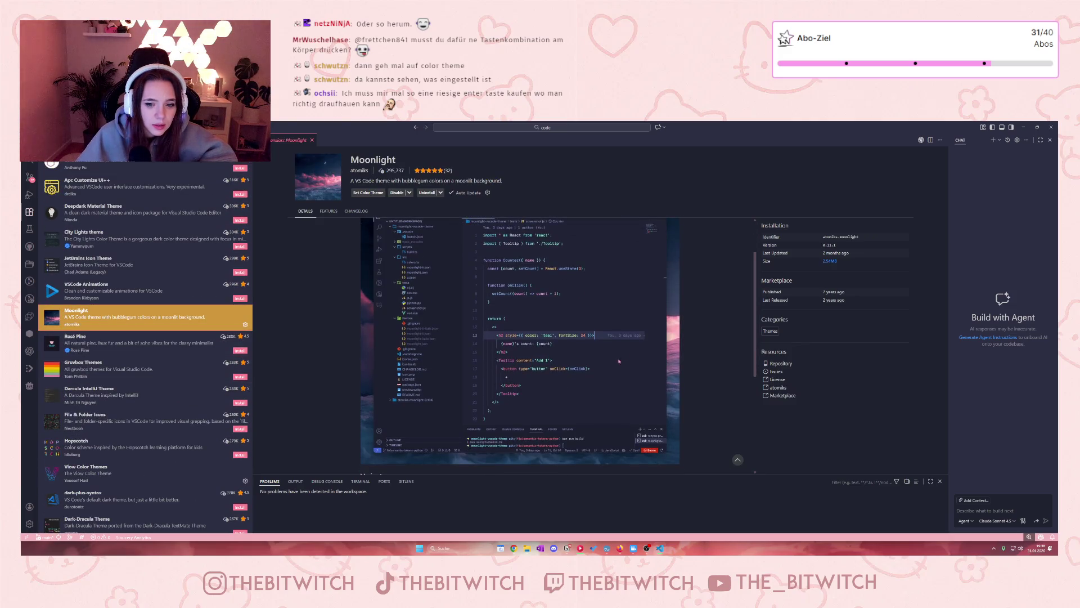
- Open the Viow Color Themes details and scroll further down the list
{"action": "scroll", "coordinate": [45, 423], "scroll_direction": "down", "scroll_amount": 2}
{"action": "left_click", "coordinate": [46, 415]}
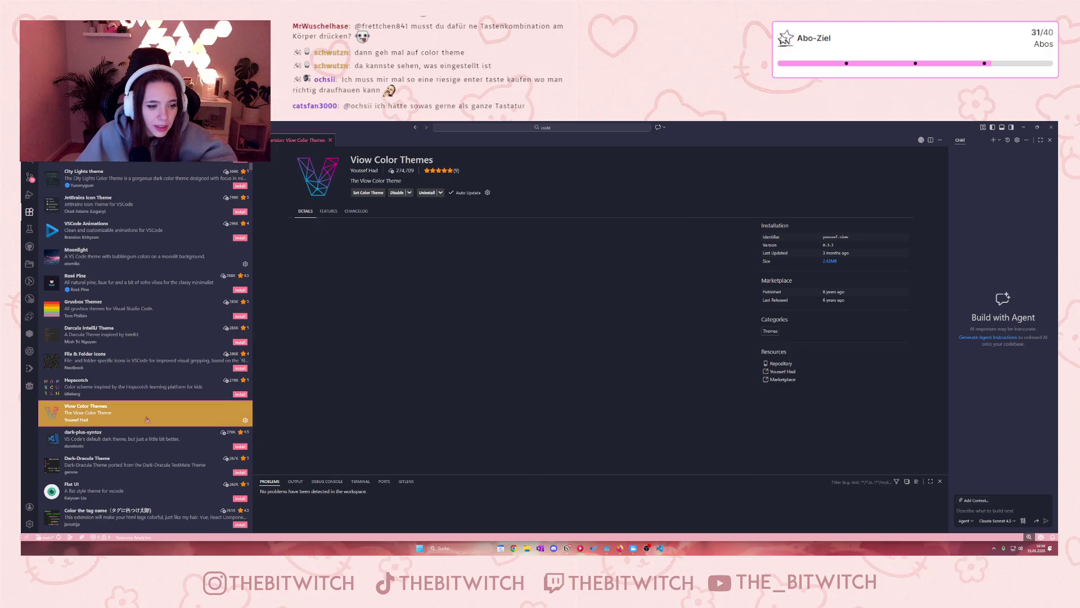
{"action": "scroll", "coordinate": [484, 365], "scroll_direction": "down", "scroll_amount": 2}
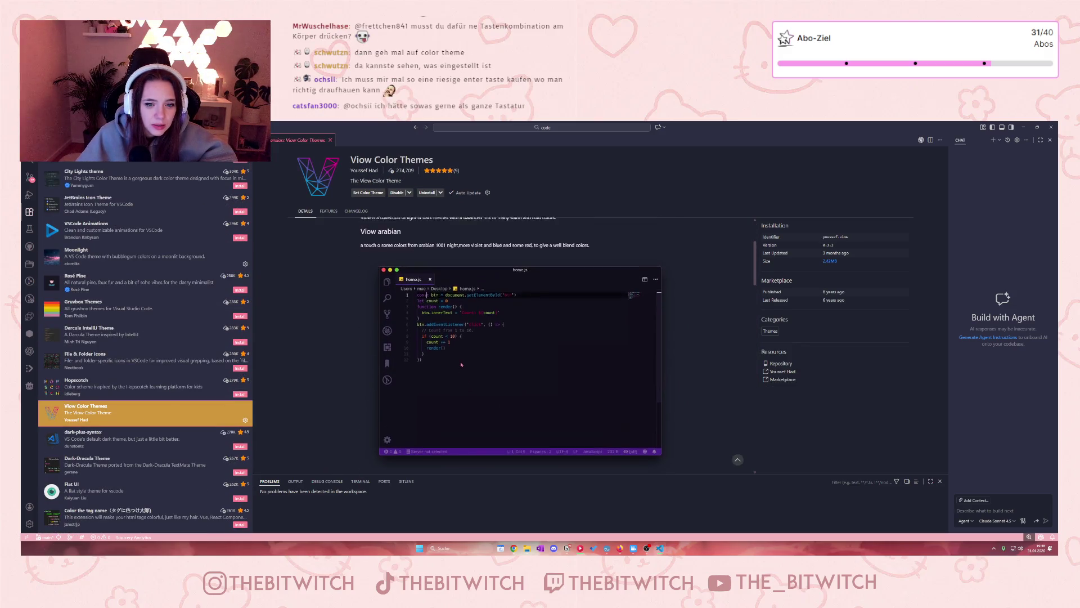
{"action": "scroll", "coordinate": [107, 421], "scroll_direction": "down", "scroll_amount": 5}
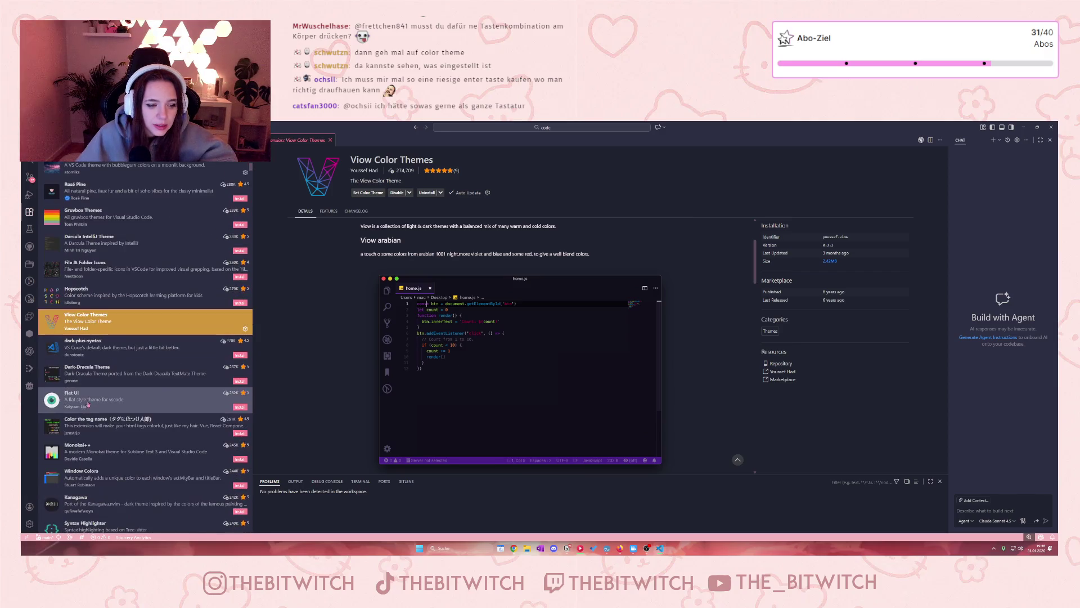
{"action": "scroll", "coordinate": [108, 421], "scroll_direction": "down", "scroll_amount": 4}
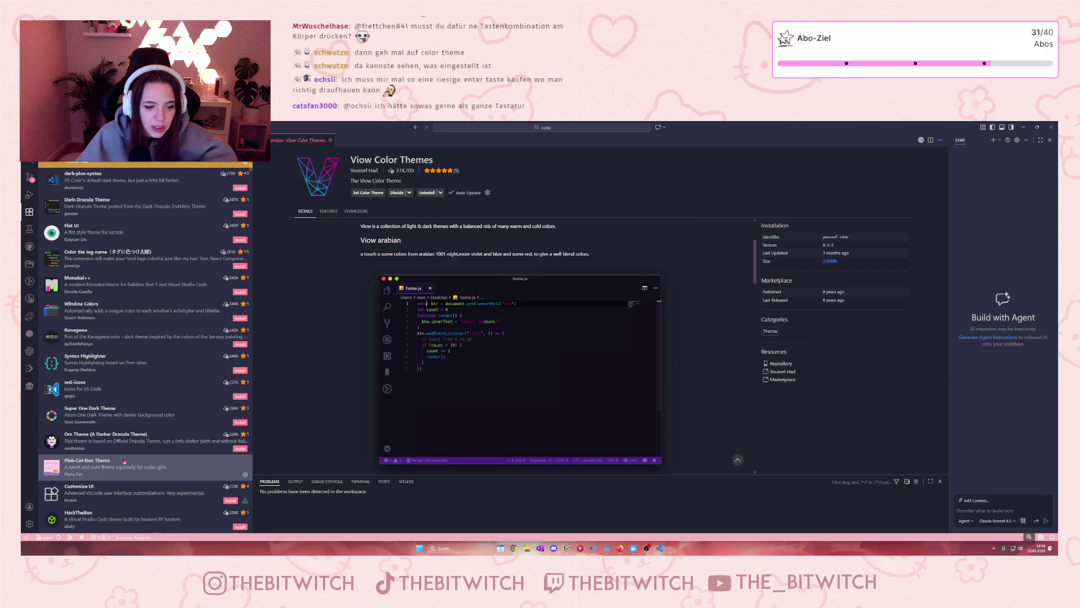
- Open the Pink-Cat-Boo Theme details and scroll its page
{"action": "left_click", "coordinate": [96, 468]}
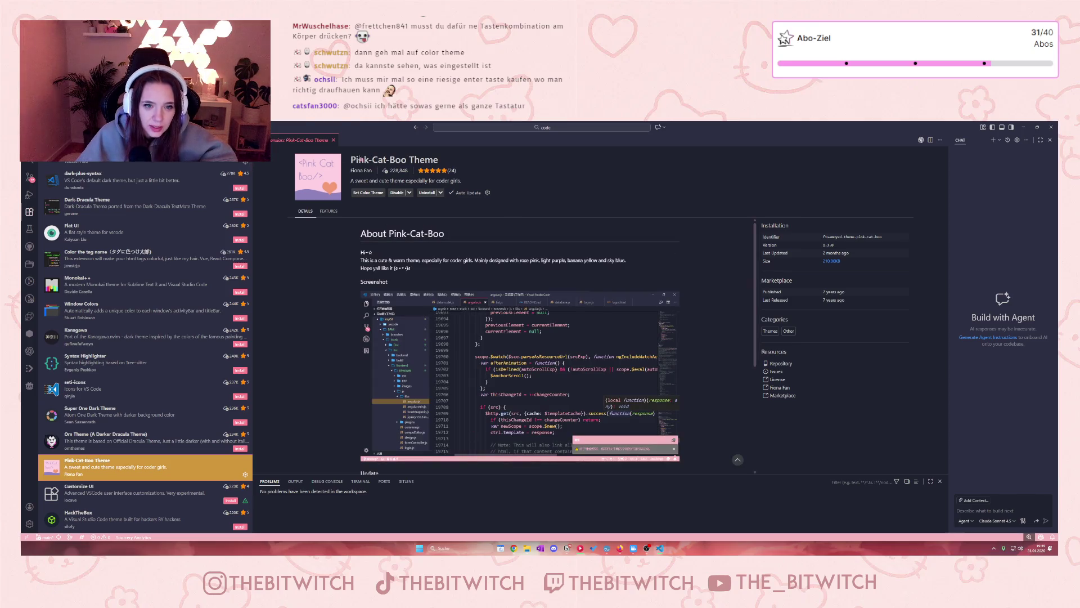
{"action": "scroll", "coordinate": [517, 410], "scroll_direction": "down", "scroll_amount": 2}
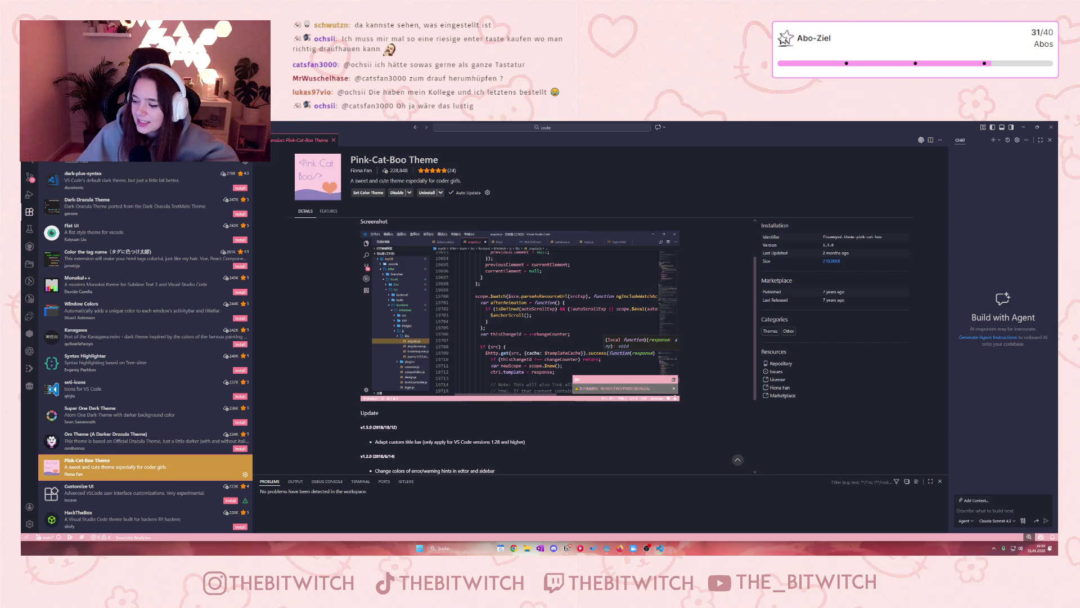
{"action": "scroll", "coordinate": [154, 391], "scroll_direction": "down", "scroll_amount": 3}
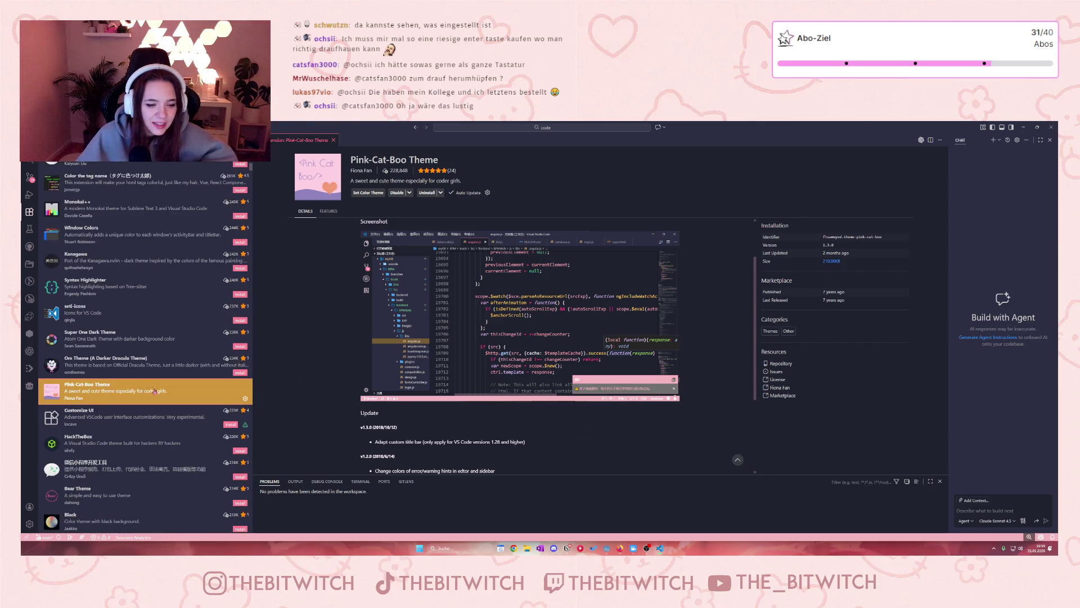
{"action": "scroll", "coordinate": [154, 391], "scroll_direction": "down", "scroll_amount": 5}
- Browse the Cute Pink Light and Ariake Dark theme details pages
{"action": "left_click", "coordinate": [177, 469]}
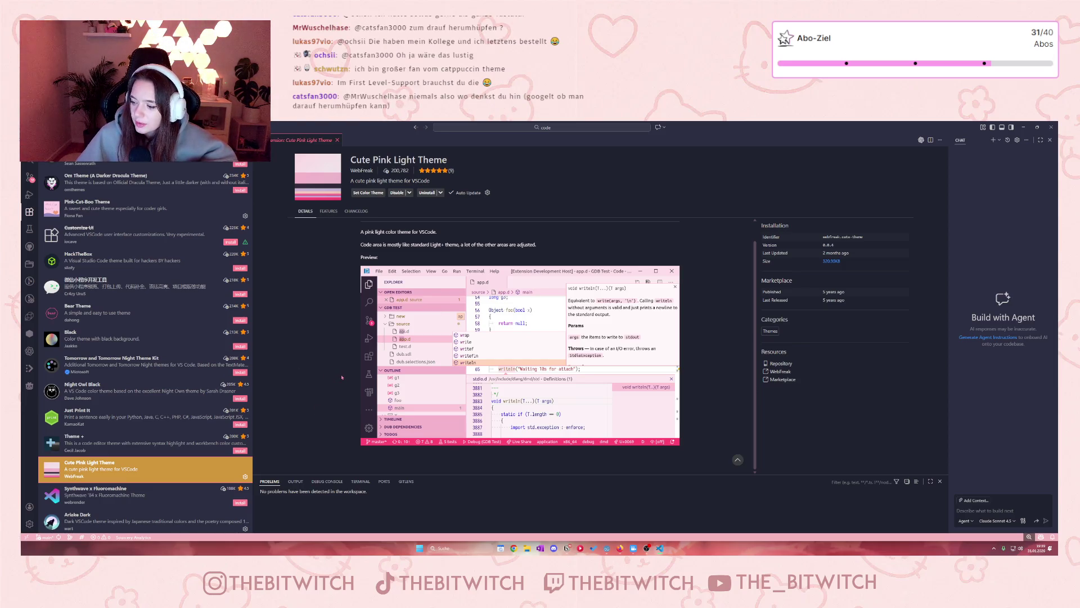
{"action": "scroll", "coordinate": [170, 461], "scroll_direction": "down", "scroll_amount": 3}
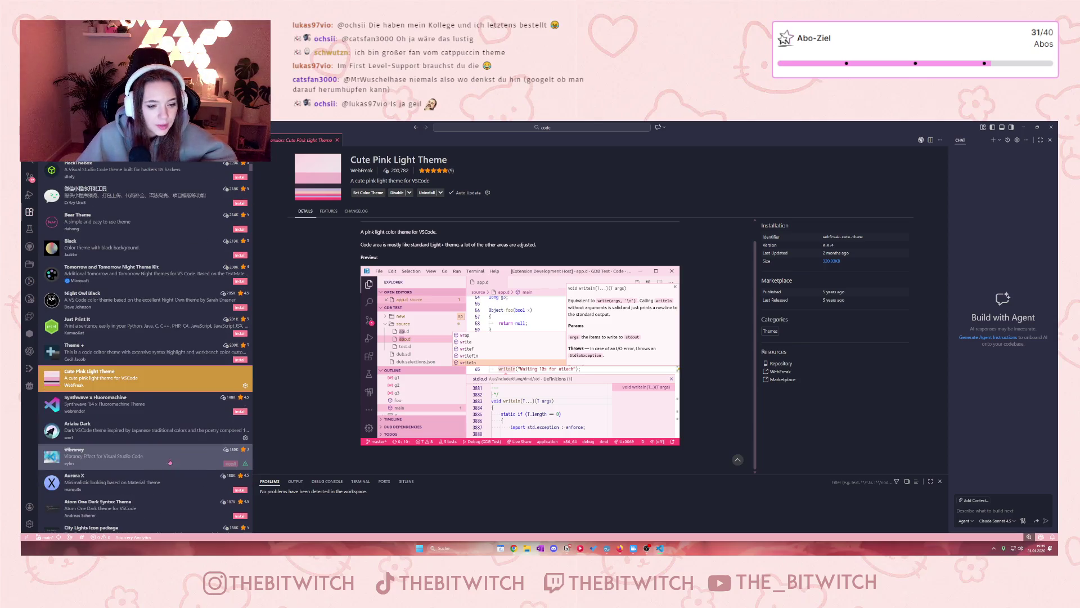
{"action": "left_click", "coordinate": [169, 433]}
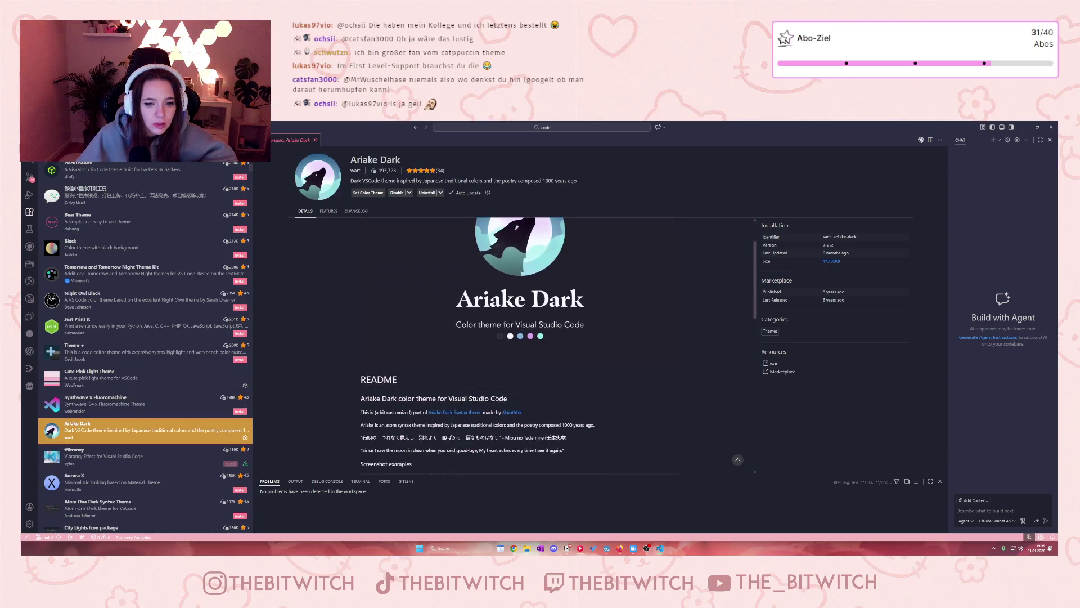
{"action": "scroll", "coordinate": [521, 344], "scroll_direction": "down", "scroll_amount": 6}
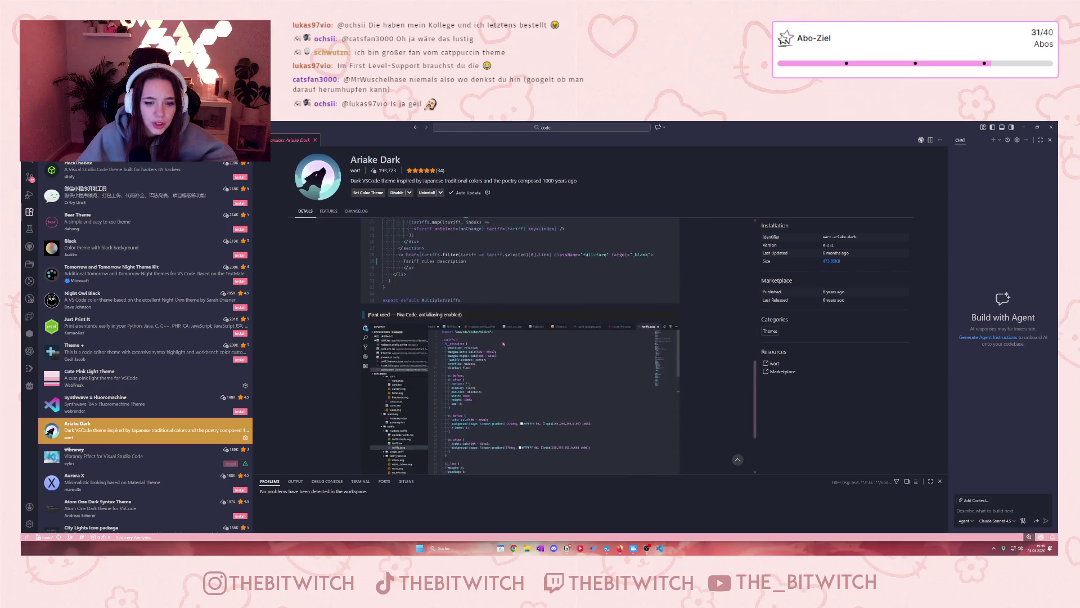
{"action": "scroll", "coordinate": [502, 345], "scroll_direction": "down", "scroll_amount": 3}
{"action": "scroll", "coordinate": [501, 348], "scroll_direction": "up", "scroll_amount": 8}
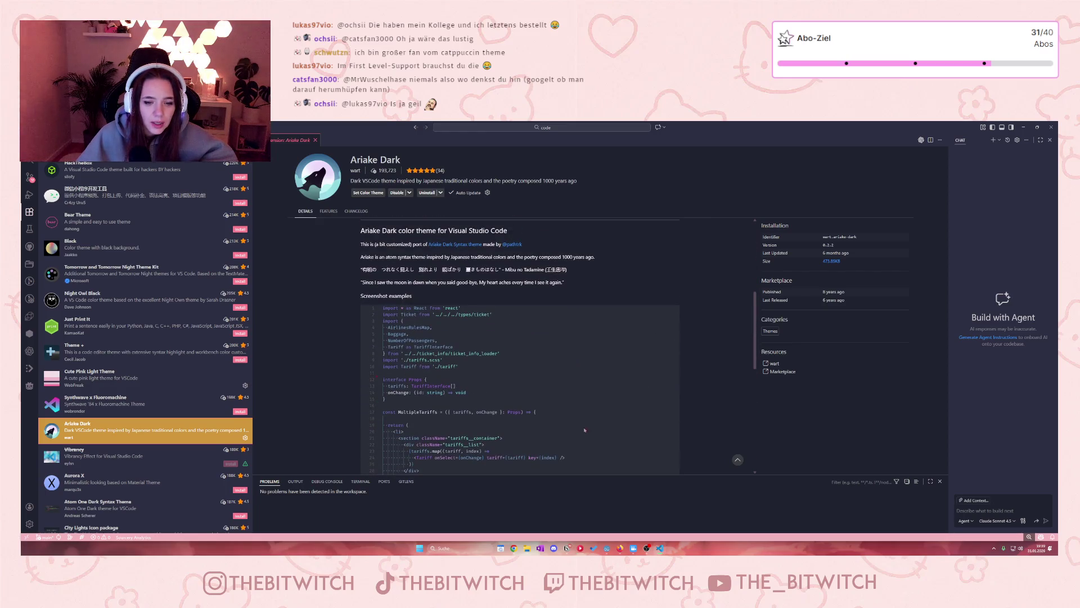
{"action": "scroll", "coordinate": [171, 436], "scroll_direction": "down", "scroll_amount": 1}
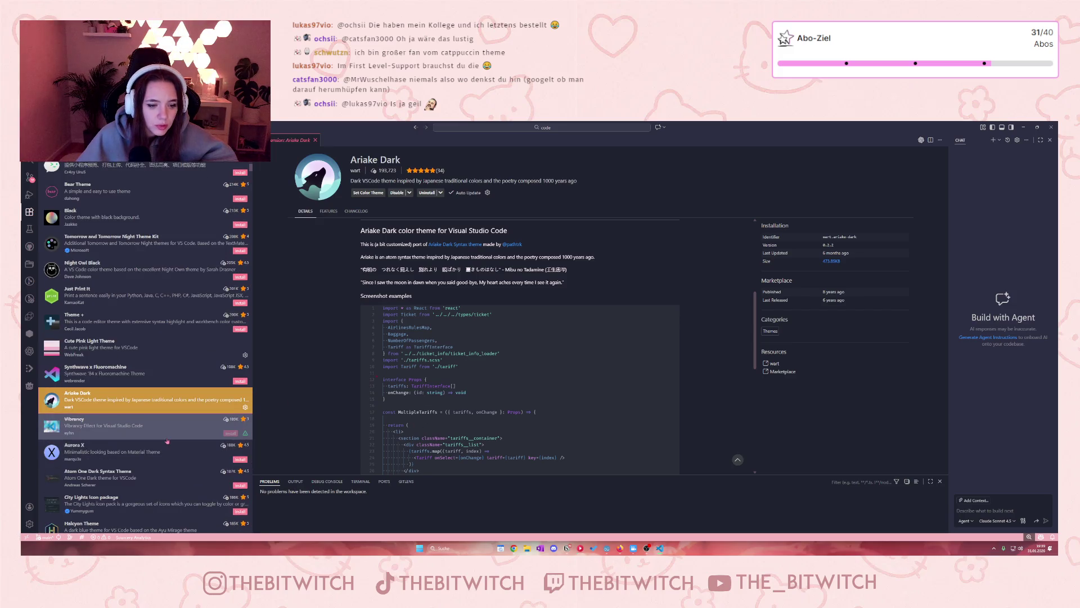
{"action": "scroll", "coordinate": [171, 437], "scroll_direction": "down", "scroll_amount": 4}
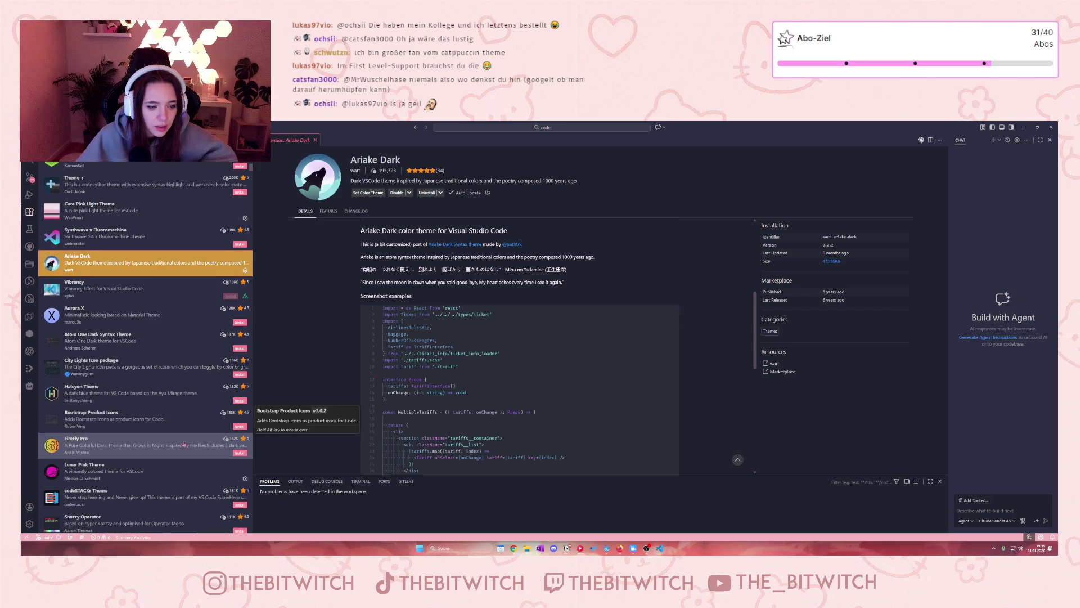
{"action": "scroll", "coordinate": [181, 453], "scroll_direction": "down", "scroll_amount": 1}
- View the Lunar Pink Theme details, then close Visual Studio Code
{"action": "left_click", "coordinate": [181, 453]}
{"action": "scroll", "coordinate": [475, 393], "scroll_direction": "down", "scroll_amount": 3}
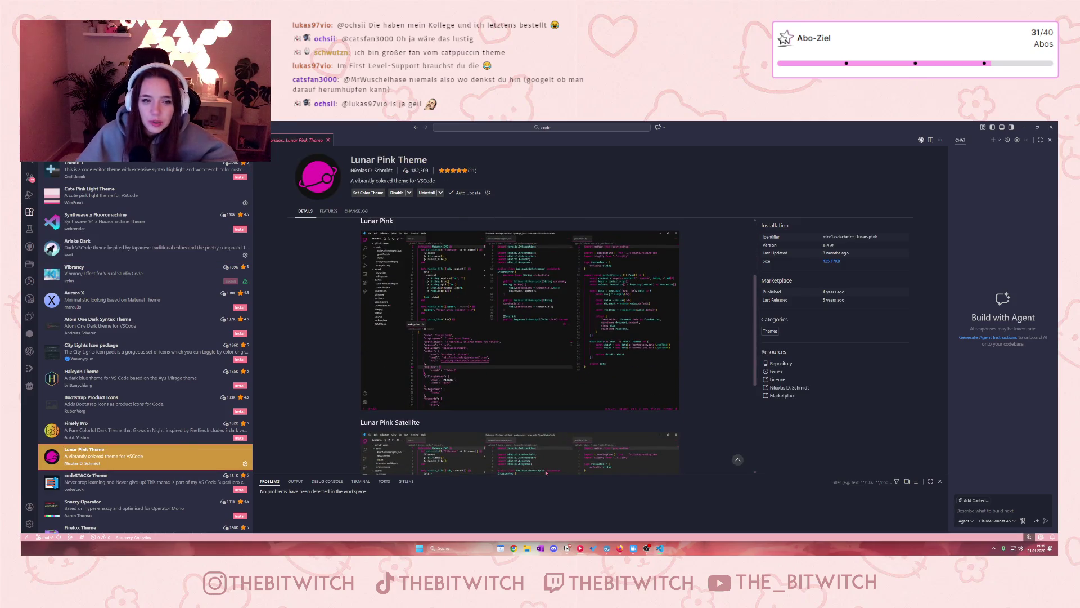
{"action": "scroll", "coordinate": [145, 426], "scroll_direction": "down", "scroll_amount": 5}
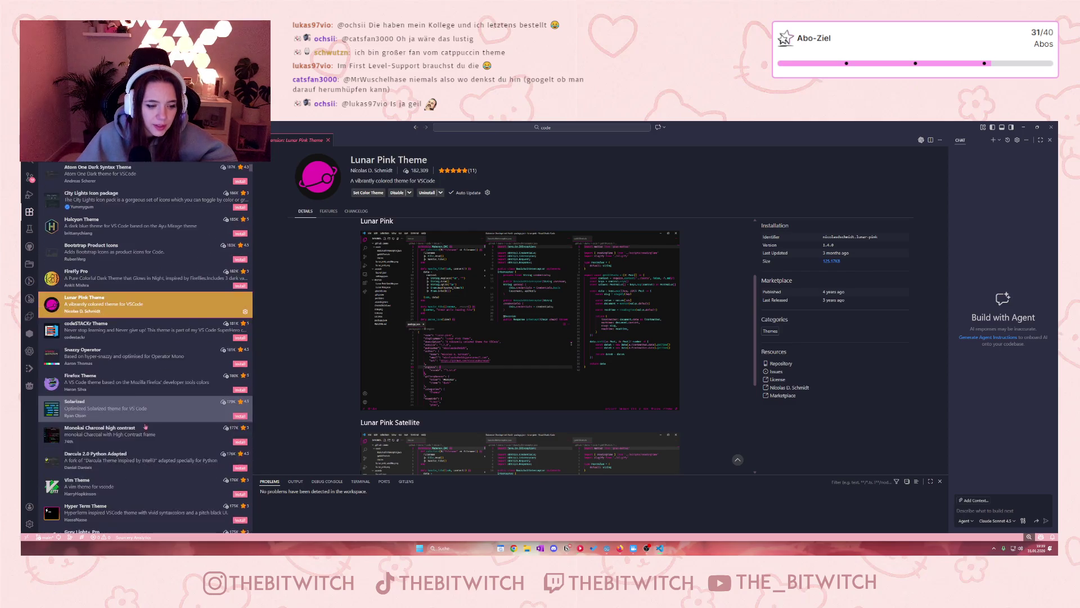
{"action": "scroll", "coordinate": [145, 427], "scroll_direction": "down", "scroll_amount": 6}
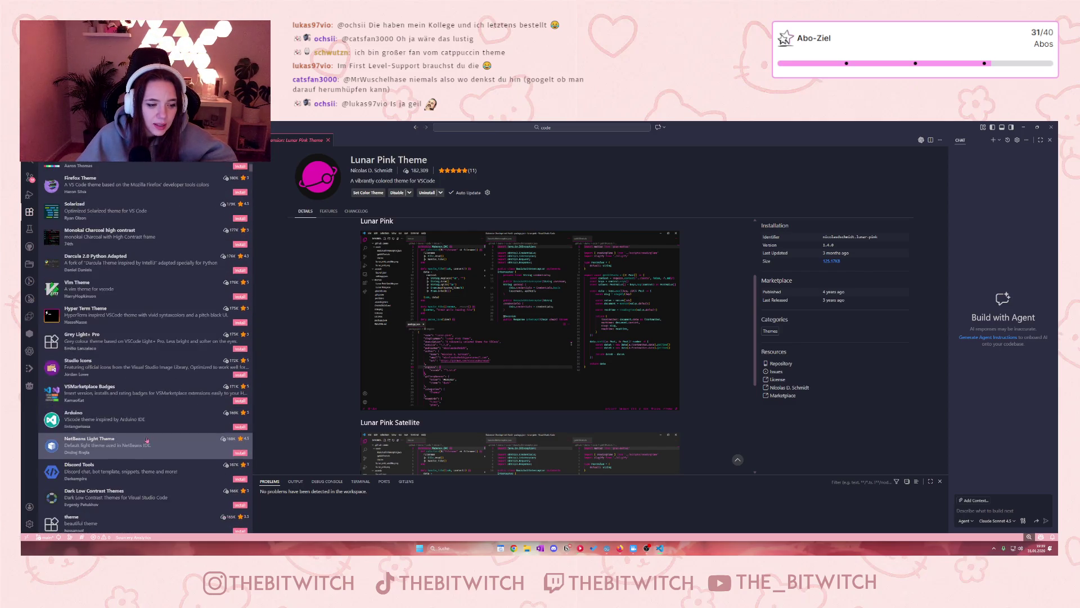
{"action": "scroll", "coordinate": [146, 439], "scroll_direction": "down", "scroll_amount": 3}
{"action": "scroll", "coordinate": [149, 437], "scroll_direction": "down", "scroll_amount": 3}
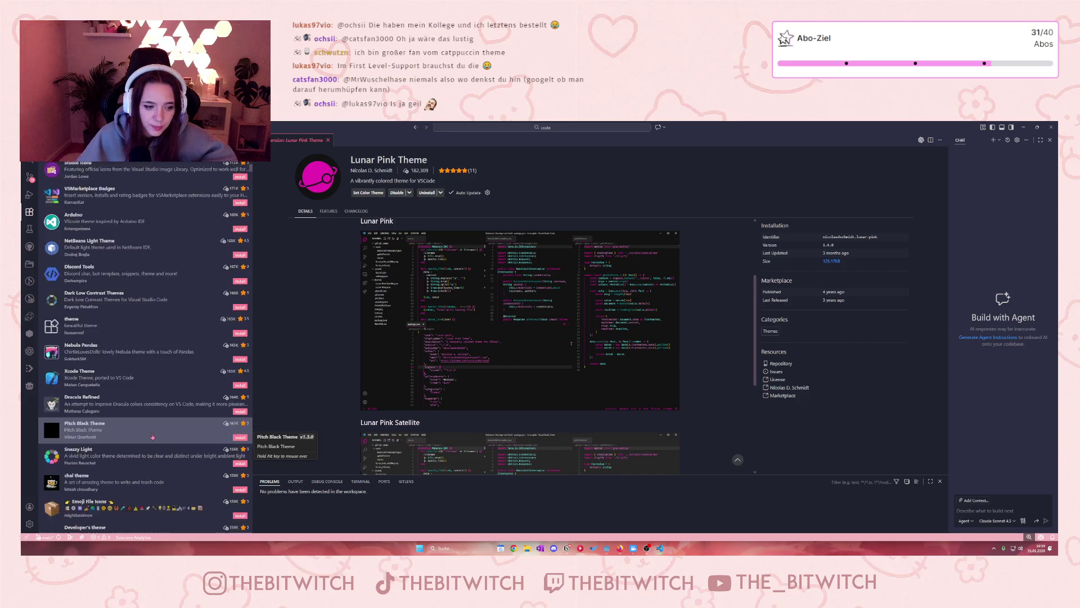
{"action": "scroll", "coordinate": [152, 437], "scroll_direction": "down", "scroll_amount": 4}
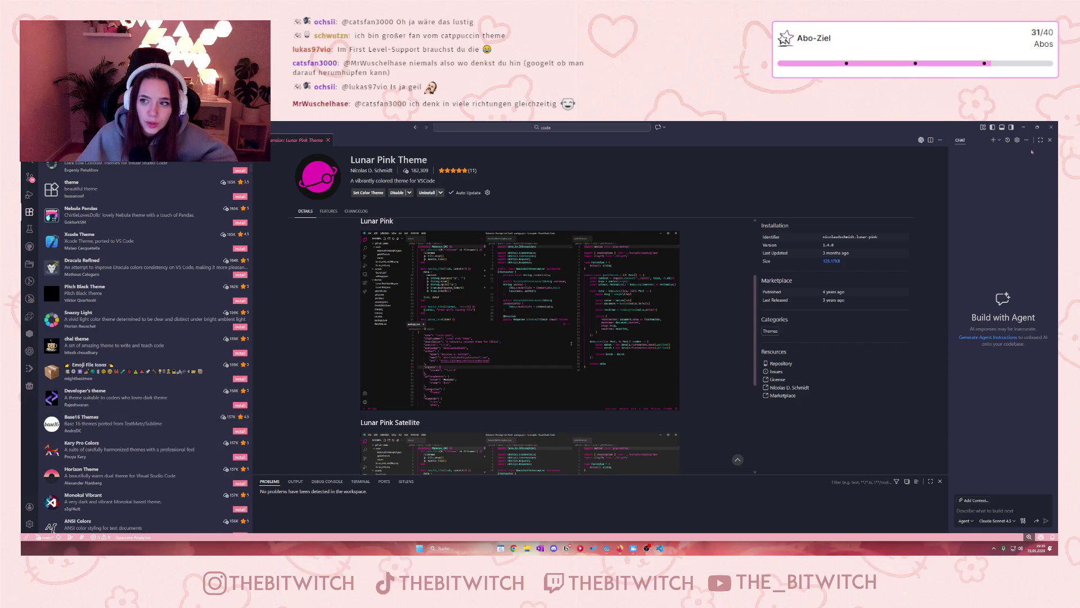
{"action": "left_click", "coordinate": [1051, 128]}
{"action": "type", "text": "okay, aber wie soll ich das script zum beispiel für den stuhl jetzt aufbauen? A"}
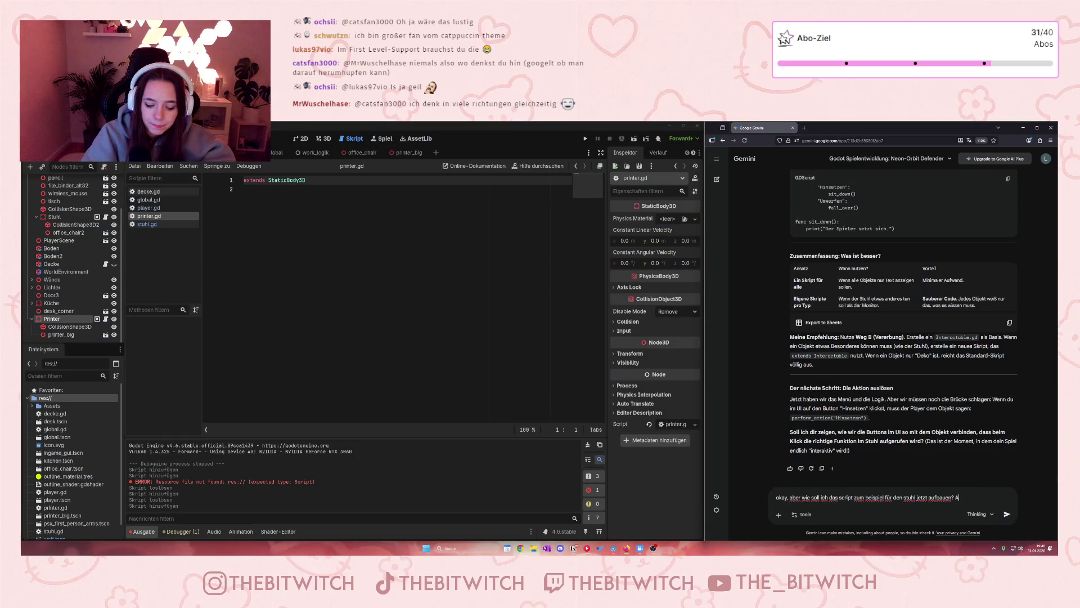
- Clear the old unsent draft question from the Gemini prompt
{"action": "type", "text": "uß"}
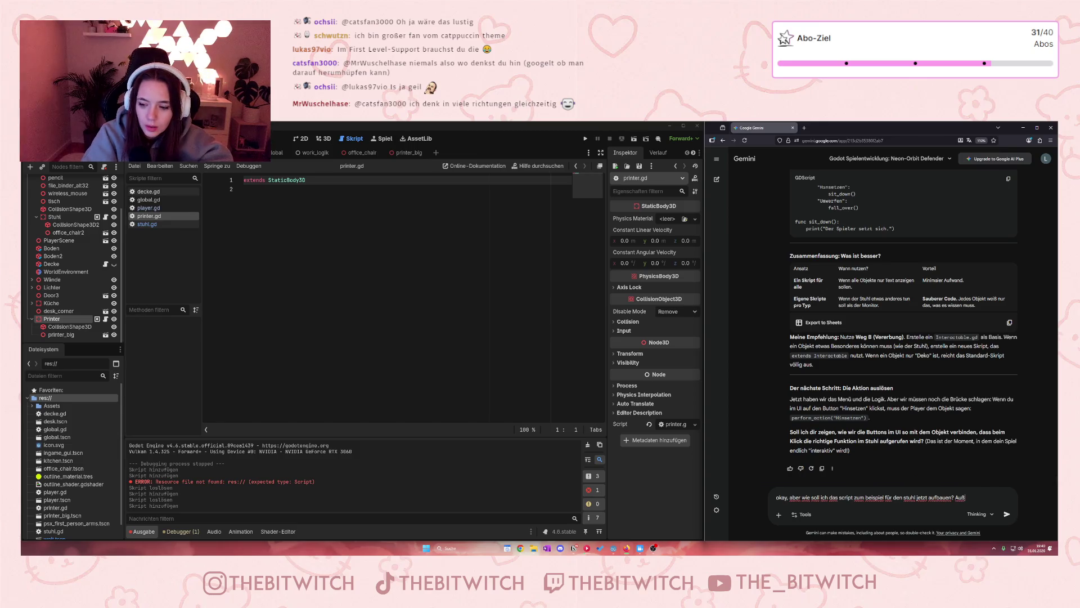
{"action": "key", "text": "ctrl+a"}
{"action": "key", "text": "BackSpace"}
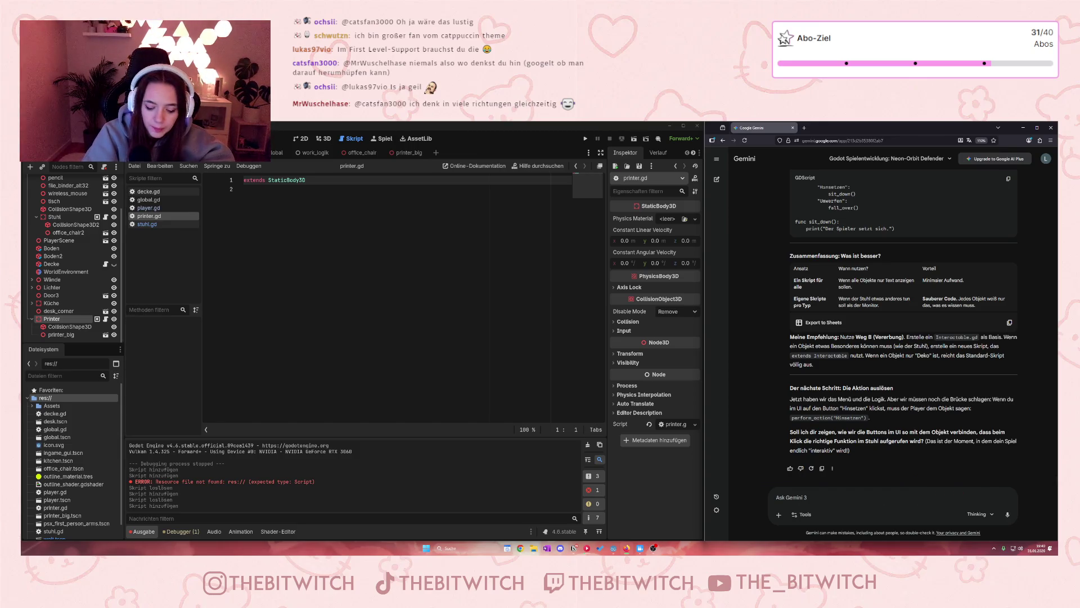
- Write the German request for one script for all objects, selectable when targeted, freezing movement
{"action": "type", "text": "Ich"}
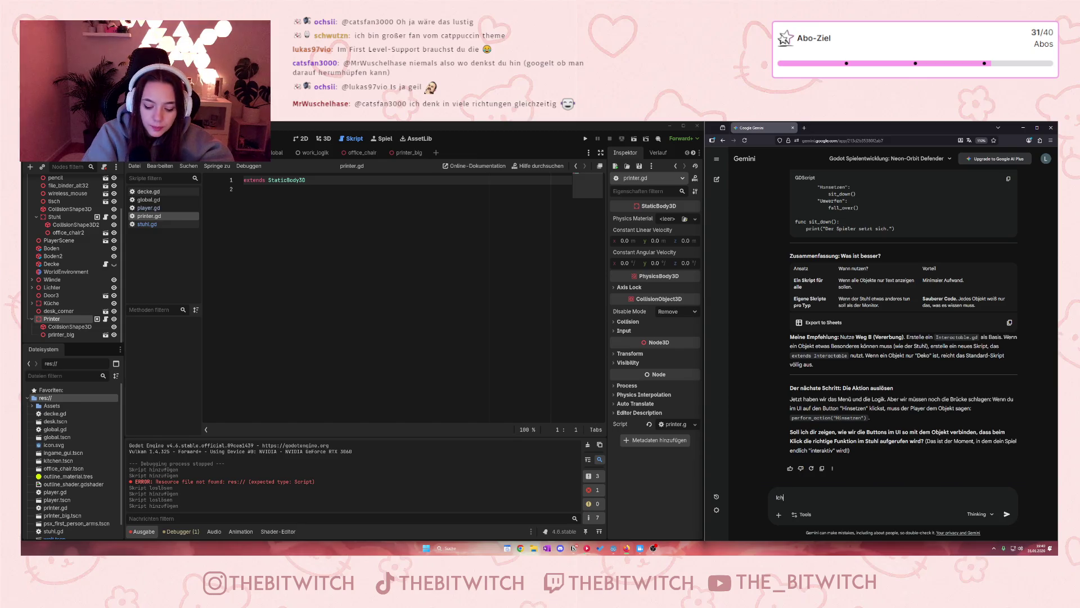
{"action": "type", "text": " hätte ger"}
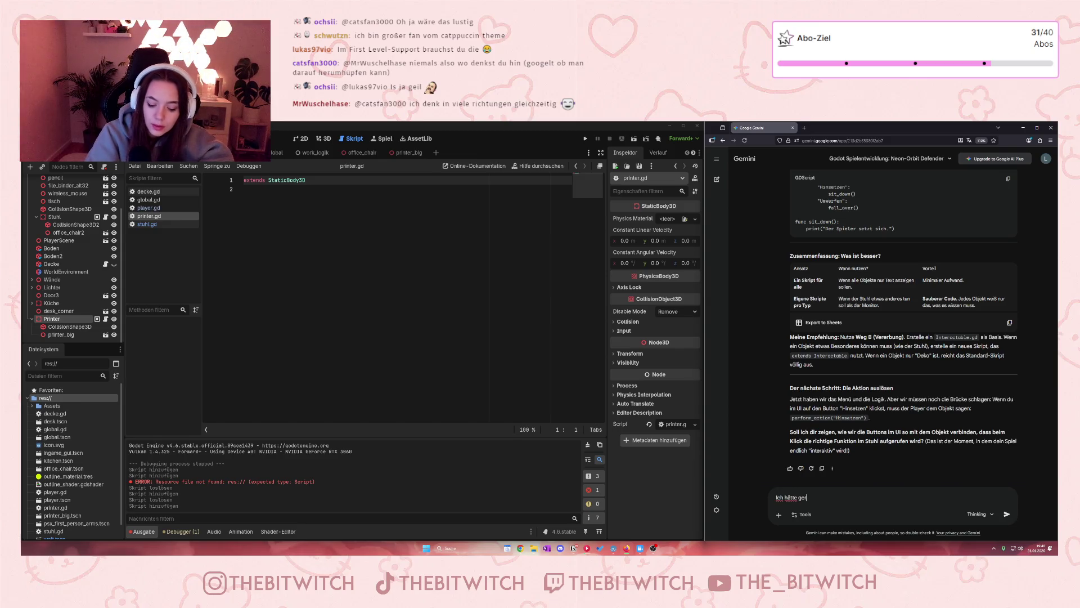
{"action": "type", "text": "ne ein Scr"}
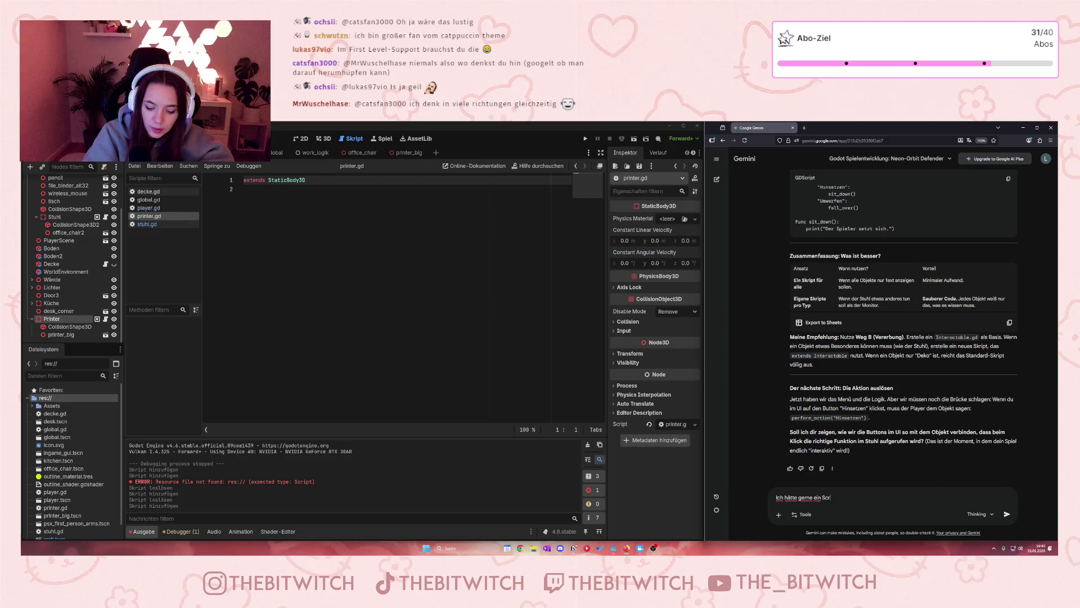
{"action": "type", "text": "ipt, in dem das"}
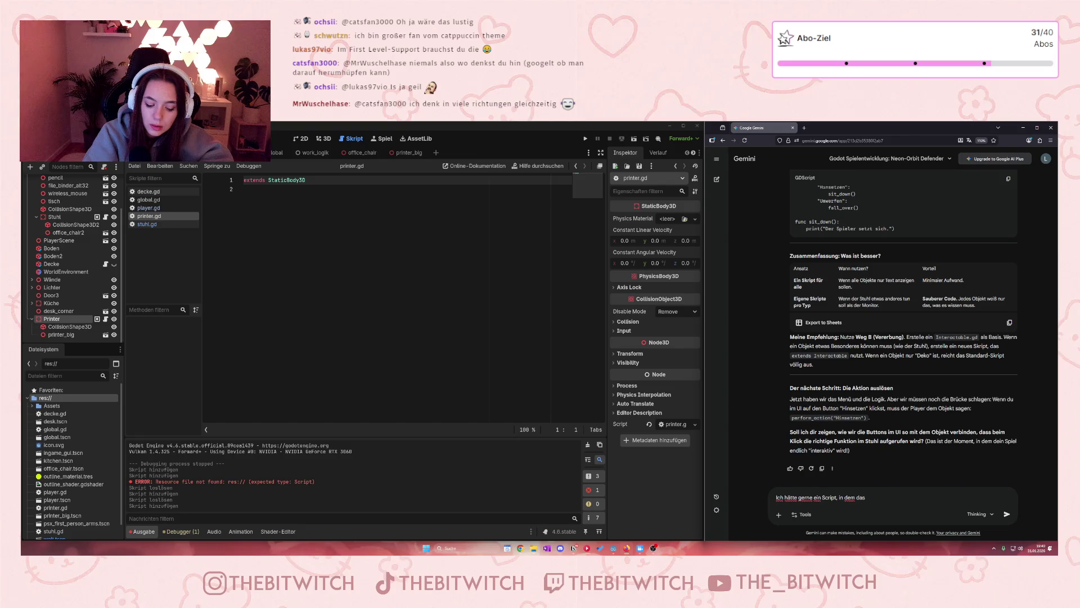
{"action": "type", "text": " steht,"}
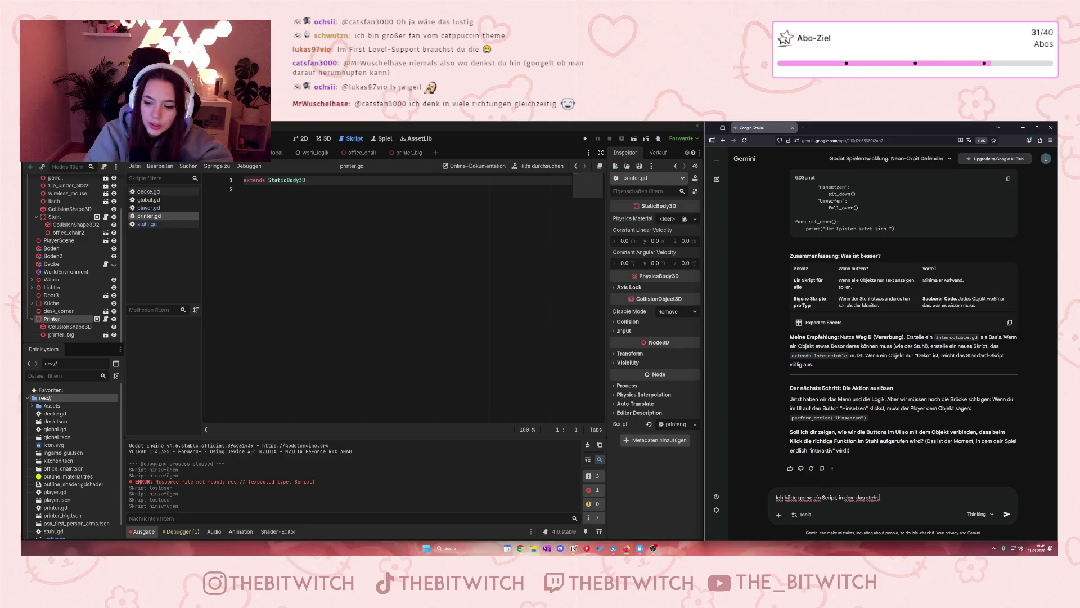
{"action": "type", "text": " waür alle"}
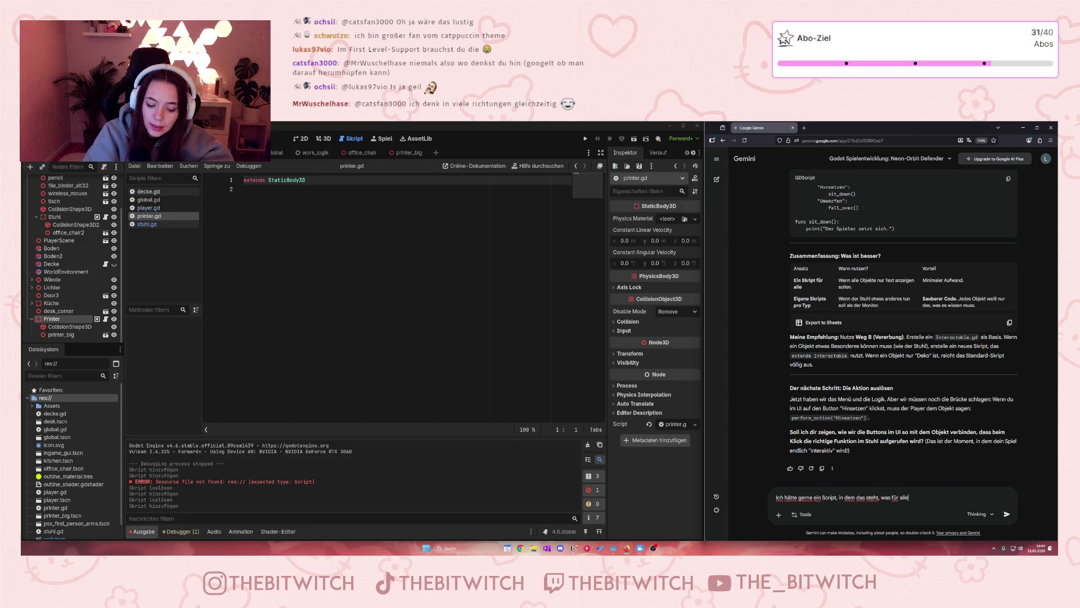
{"action": "type", "text": " objekt"}
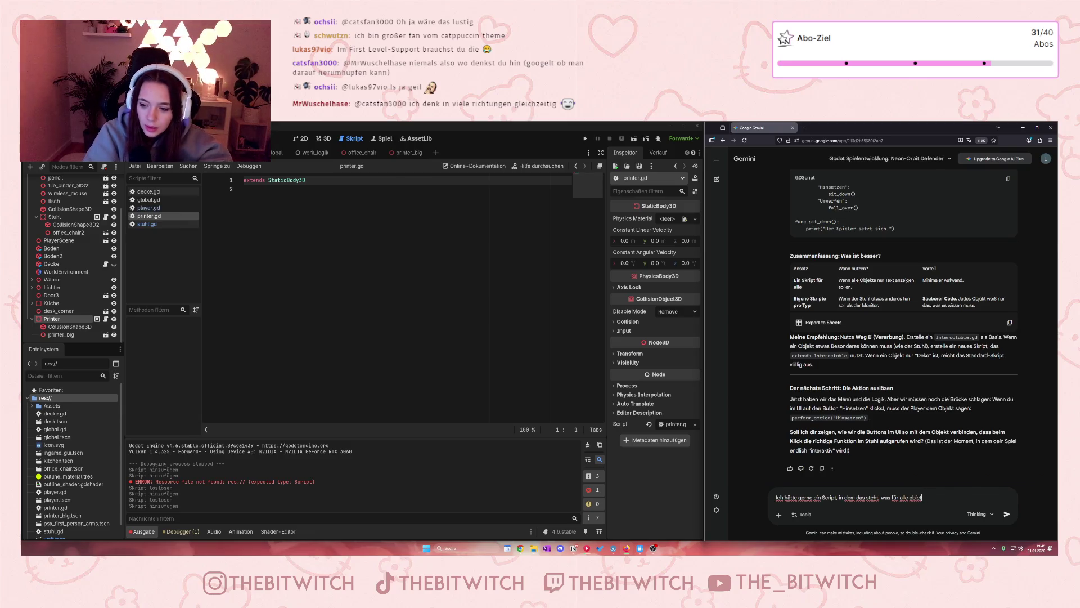
{"action": "type", "text": "e gilt"}
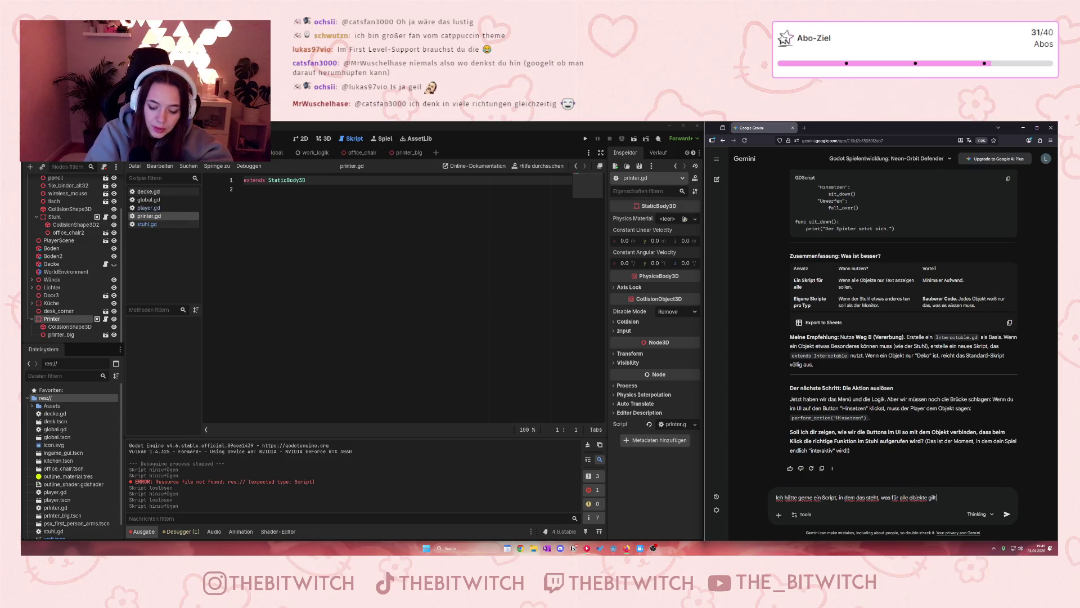
{"action": "type", "text": ". Also wen"}
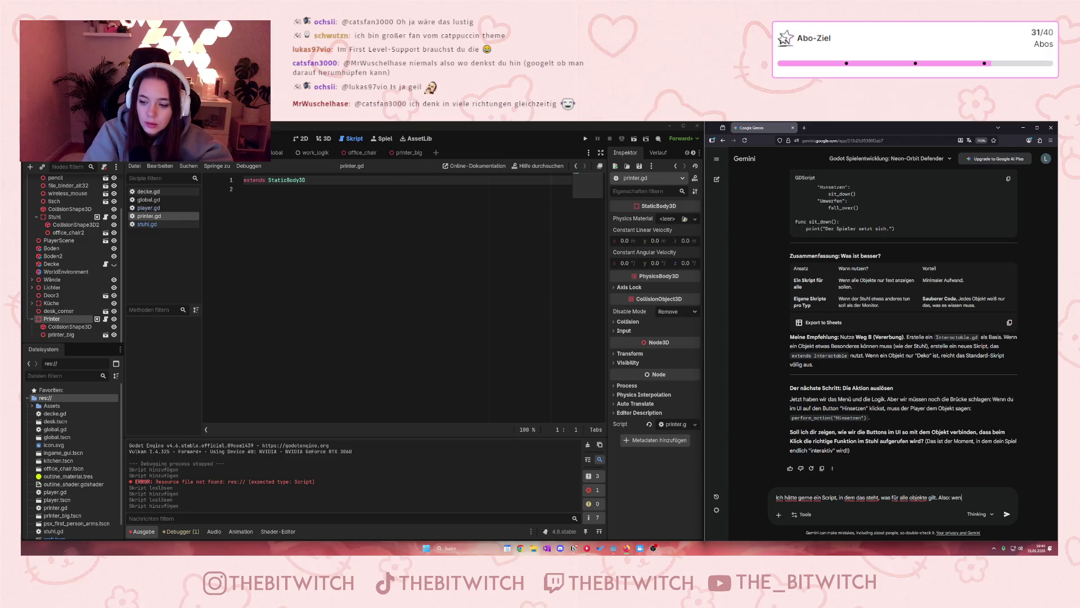
{"action": "type", "text": "n sietarget"}
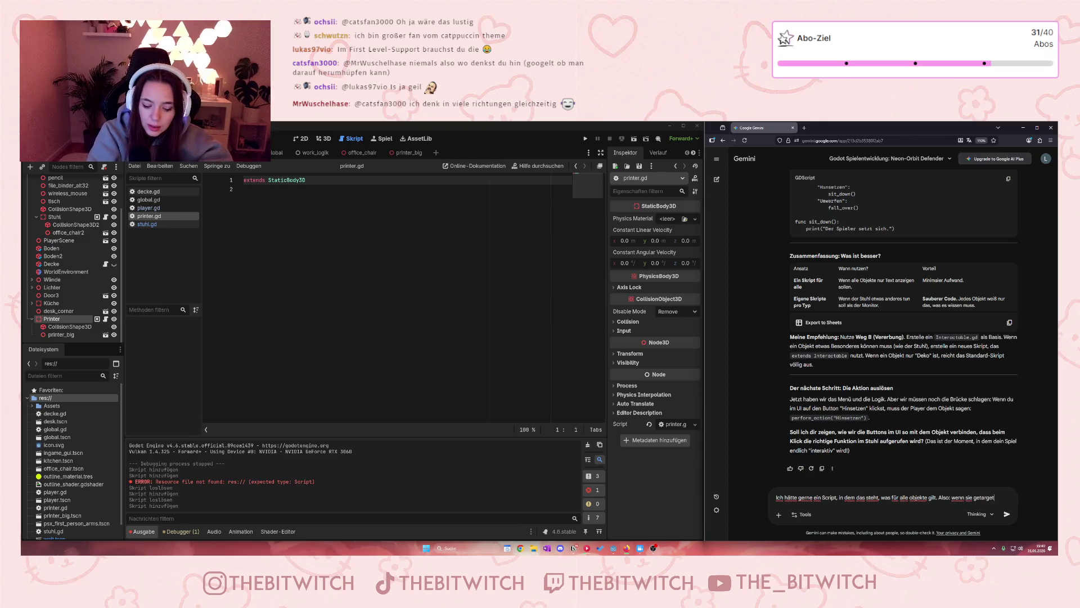
{"action": "type", "text": "etind"}
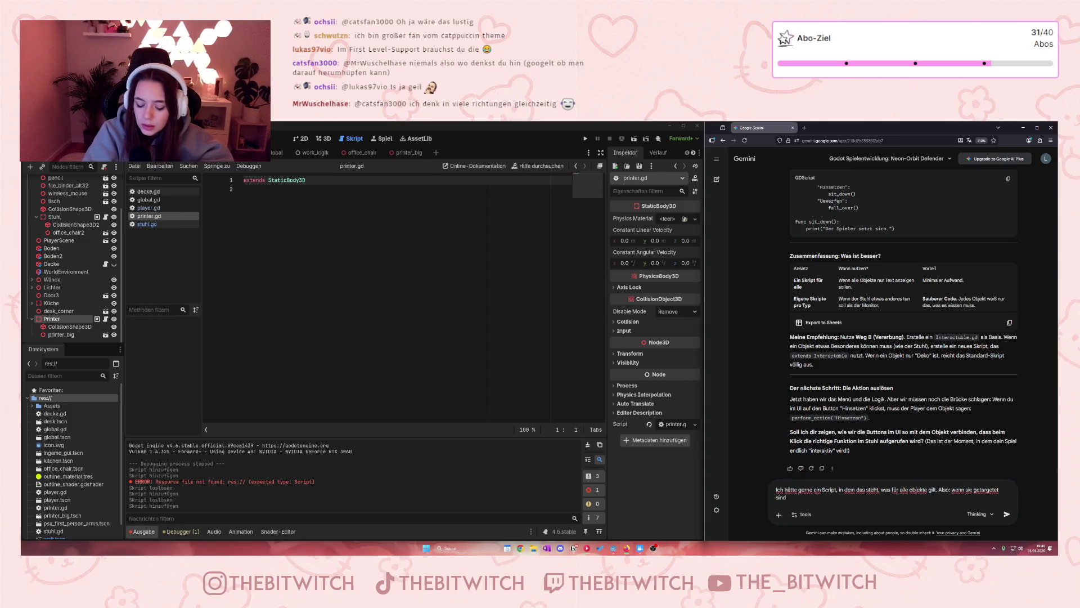
{"action": "type", "text": ","}
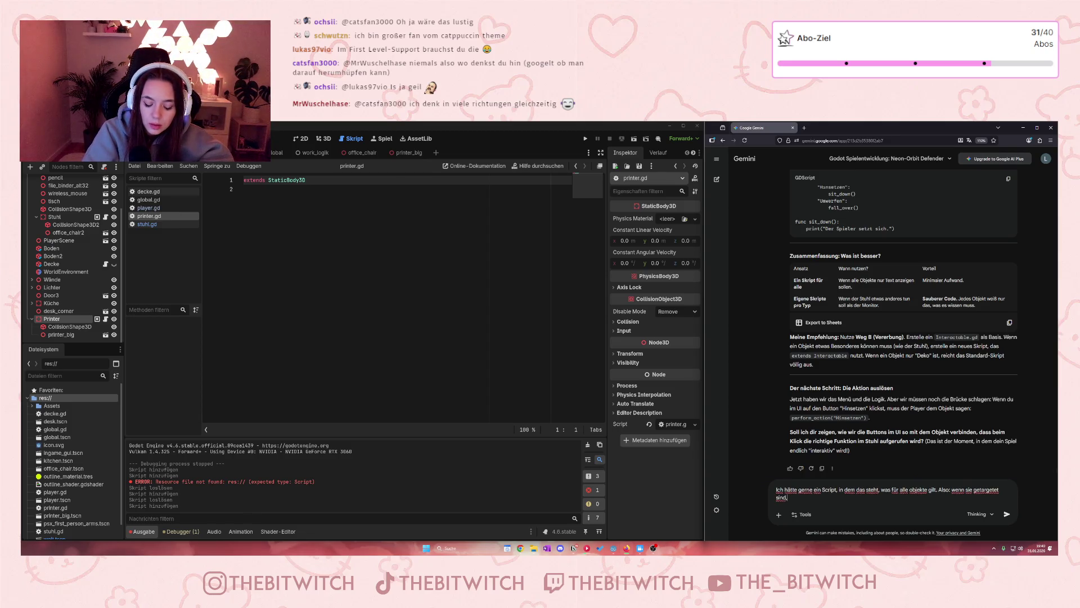
{"action": "type", "text": " dann kan"}
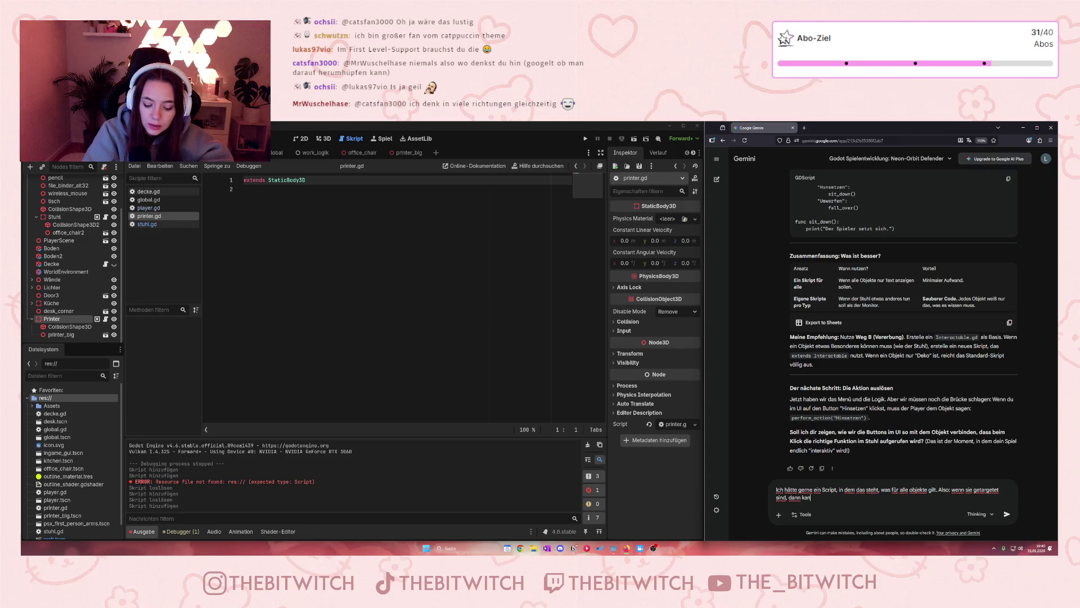
{"action": "type", "text": "n ma"}
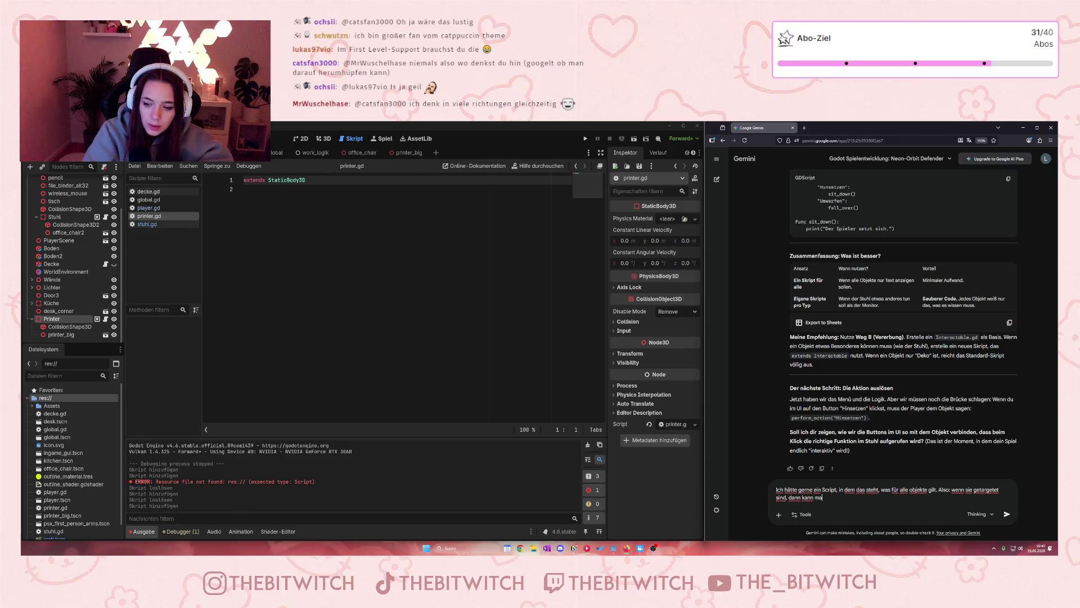
{"action": "type", "text": "nn sie mit"}
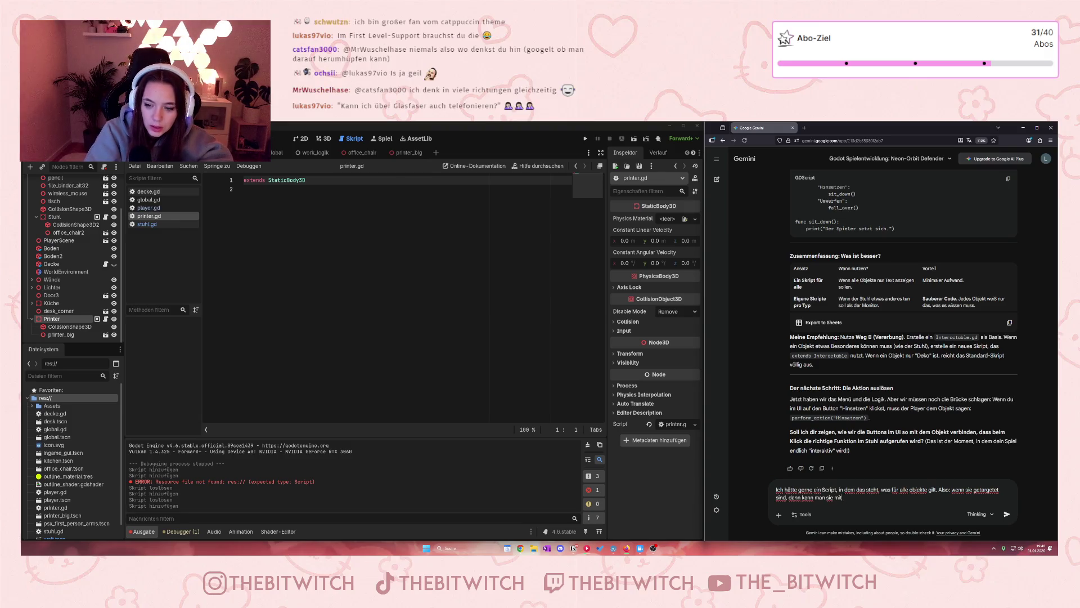
{"action": "type", "text": " e a"}
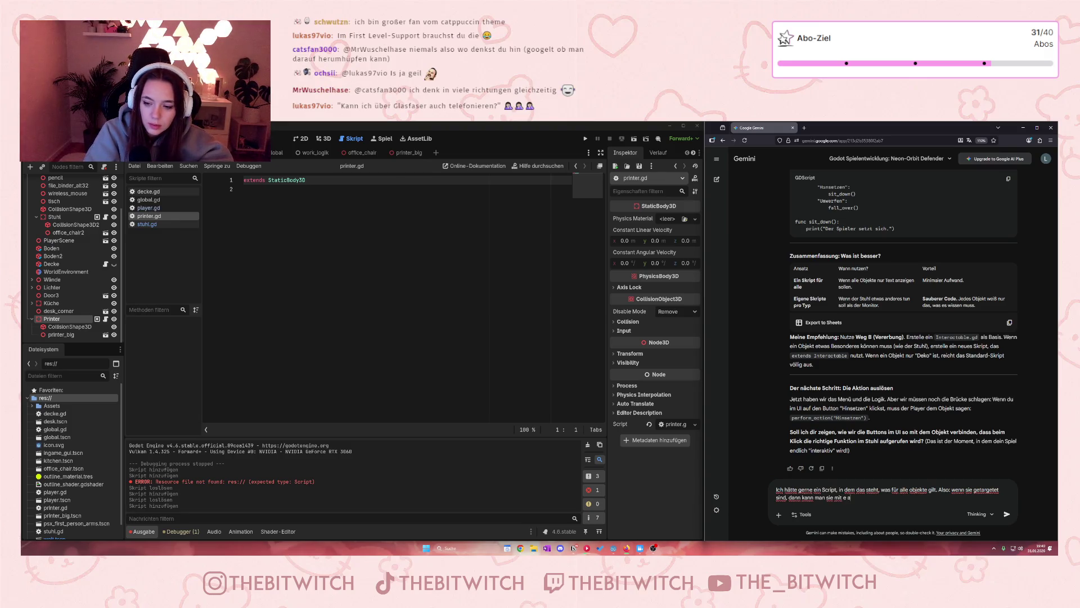
{"action": "type", "text": "uswä"}
{"action": "type", "text": "hlen und de"}
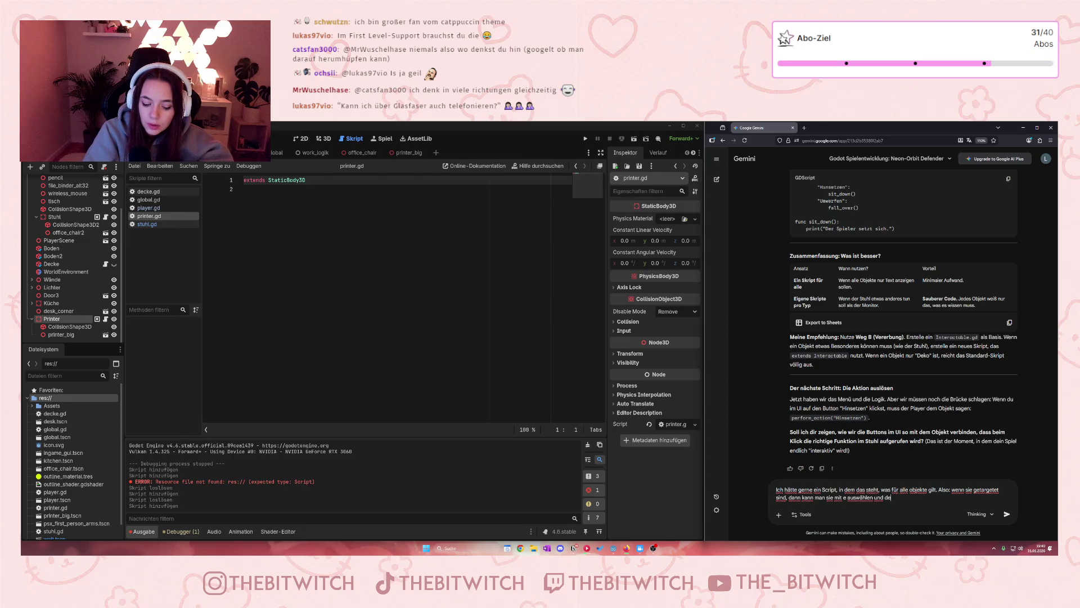
{"action": "key", "text": "BackSpace"}
{"action": "key", "text": "BackSpace"}
{"action": "key", "text": "BackSpace"}
{"action": "type", "text": "ar"}
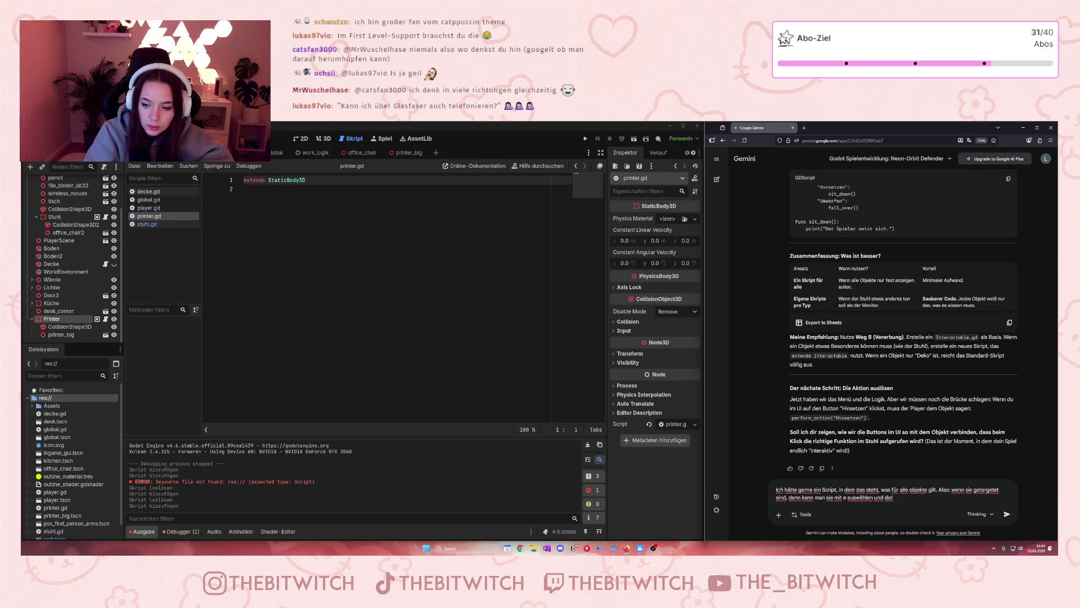
{"action": "type", "text": "ufhin kann man sich"}
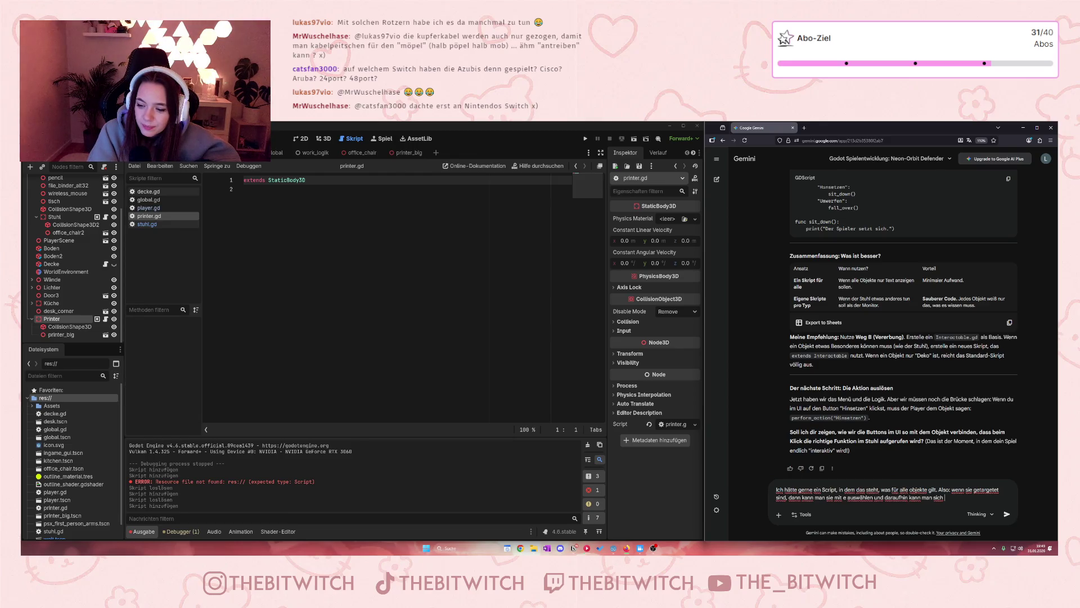
{"action": "type", "text": "nicht mehr"}
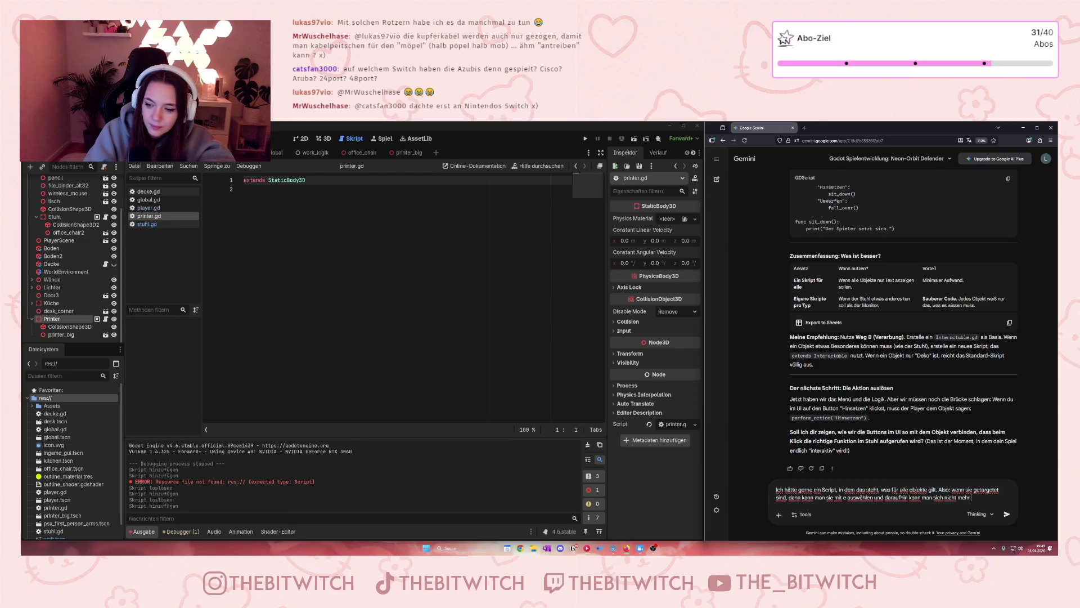
{"action": "type", "text": " bewegen."}
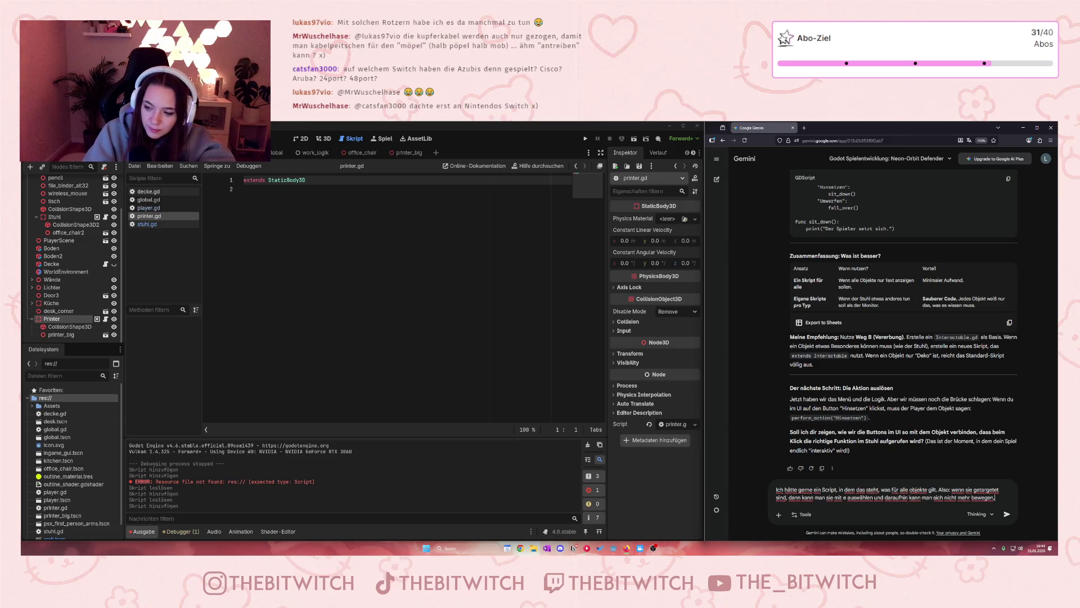
- Add that the screen then shows the individual object's own options
{"action": "key", "text": "BackSpace"}
{"action": "type", "text": "nd de"}
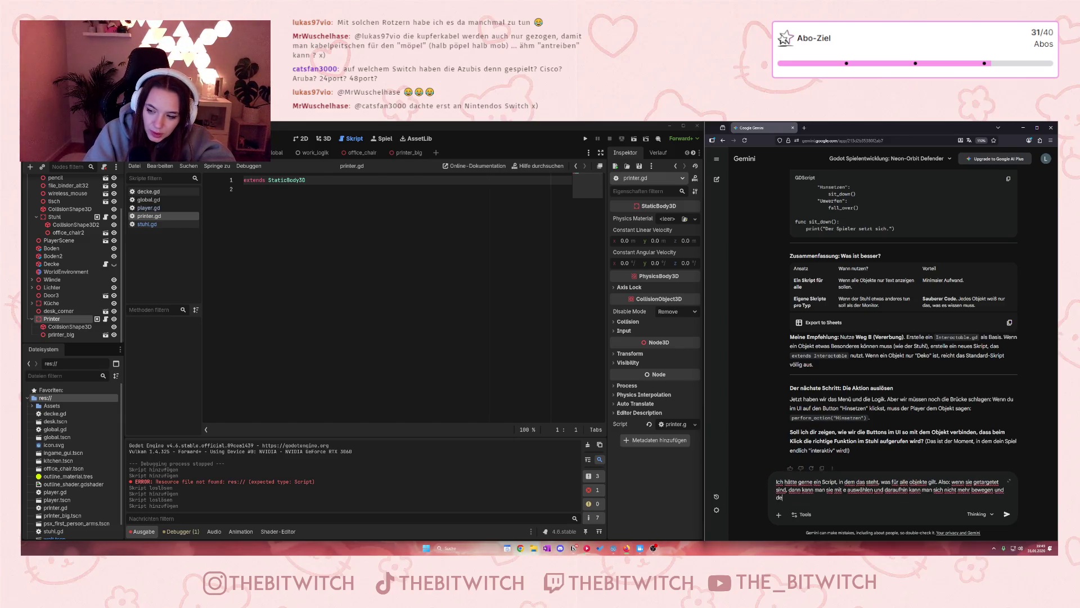
{"action": "type", "text": "r bndschirm dunkelt"}
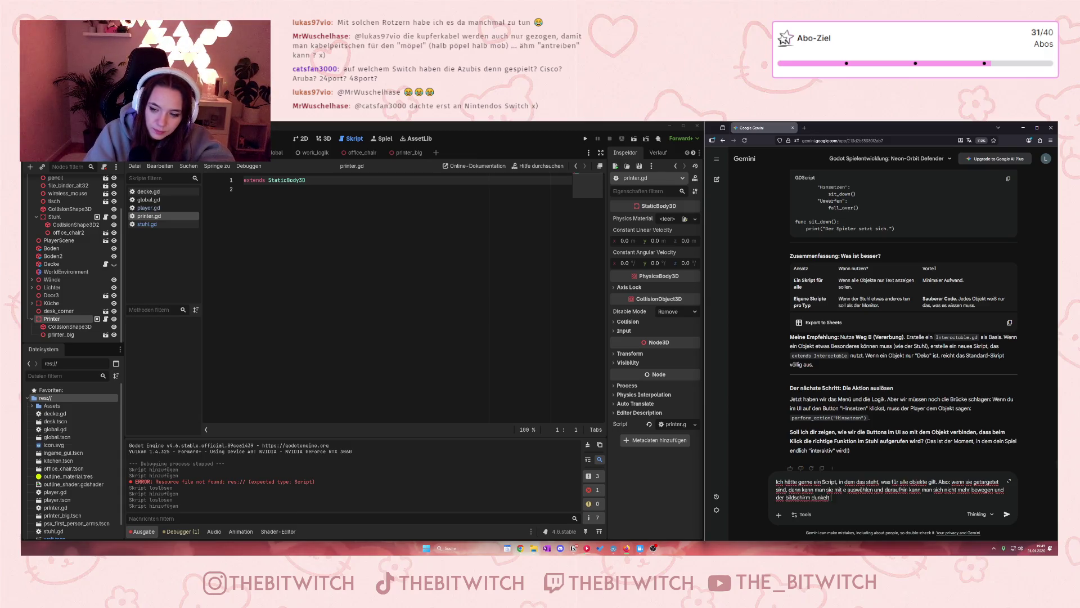
{"action": "type", "text": "ab"}
{"action": "type", "text": ". in den "}
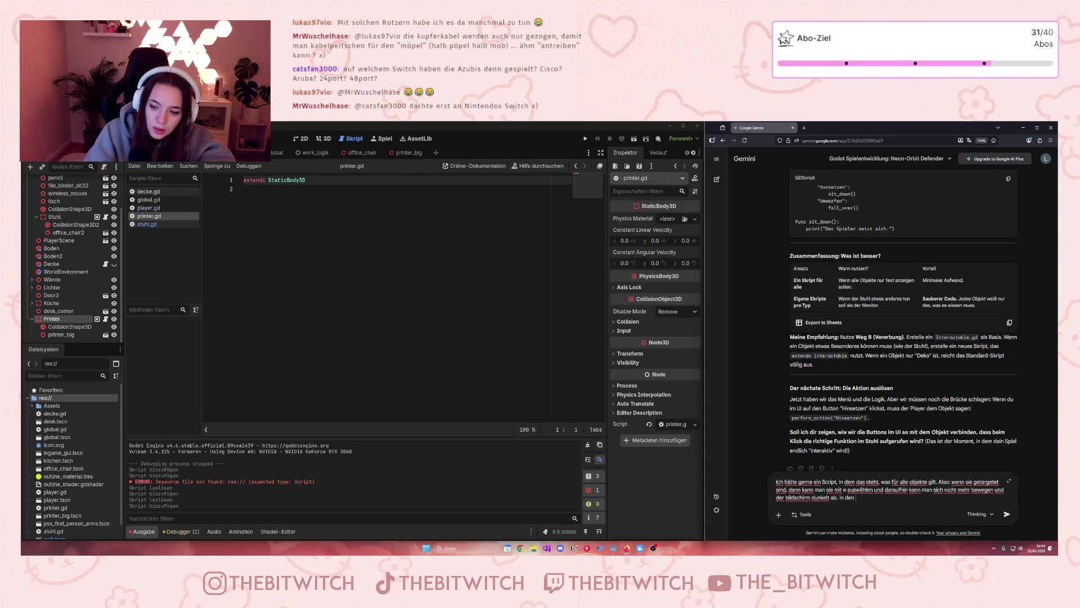
{"action": "type", "text": "indivu"}
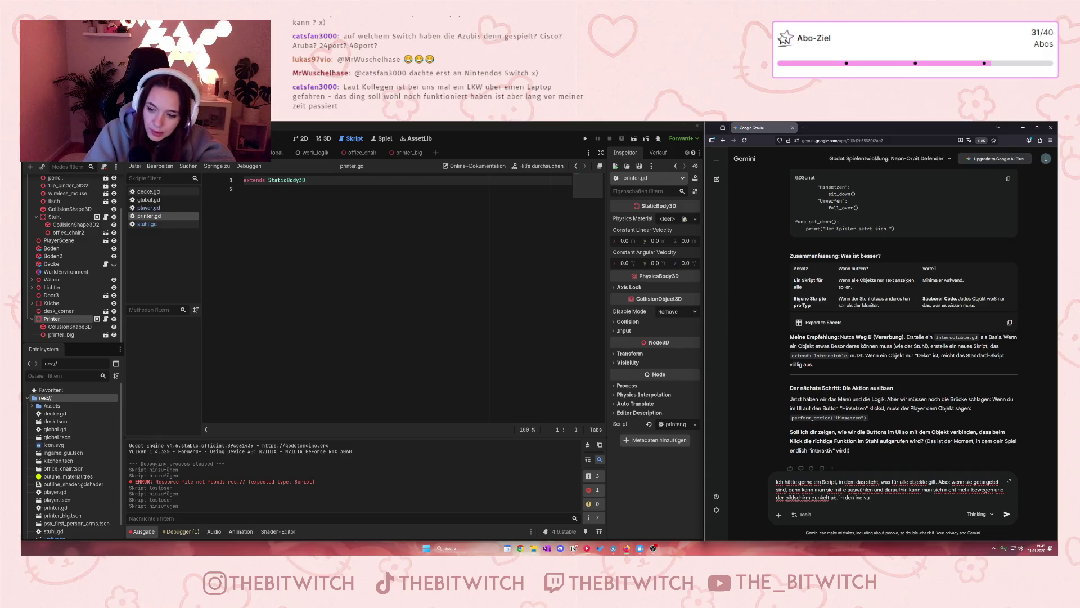
{"action": "type", "text": "i"}
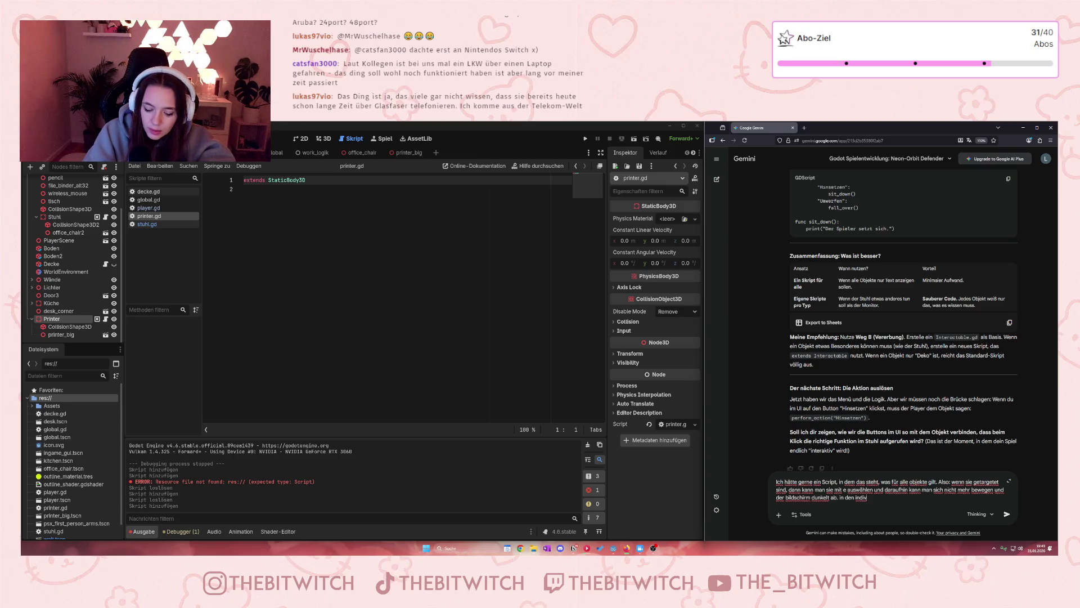
{"action": "type", "text": "iduellen "}
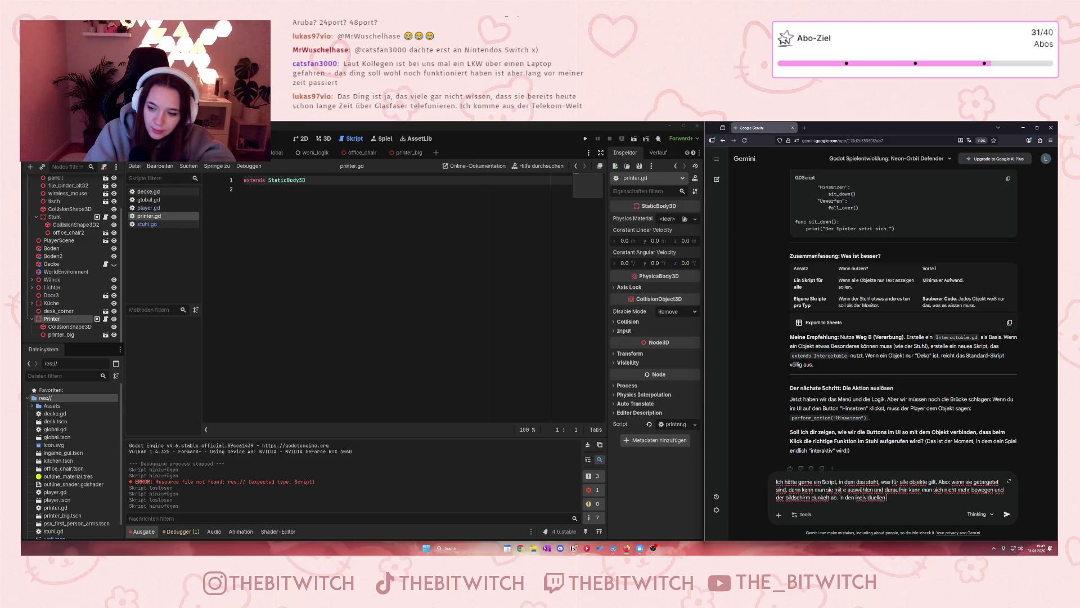
{"action": "type", "text": "scripts so"}
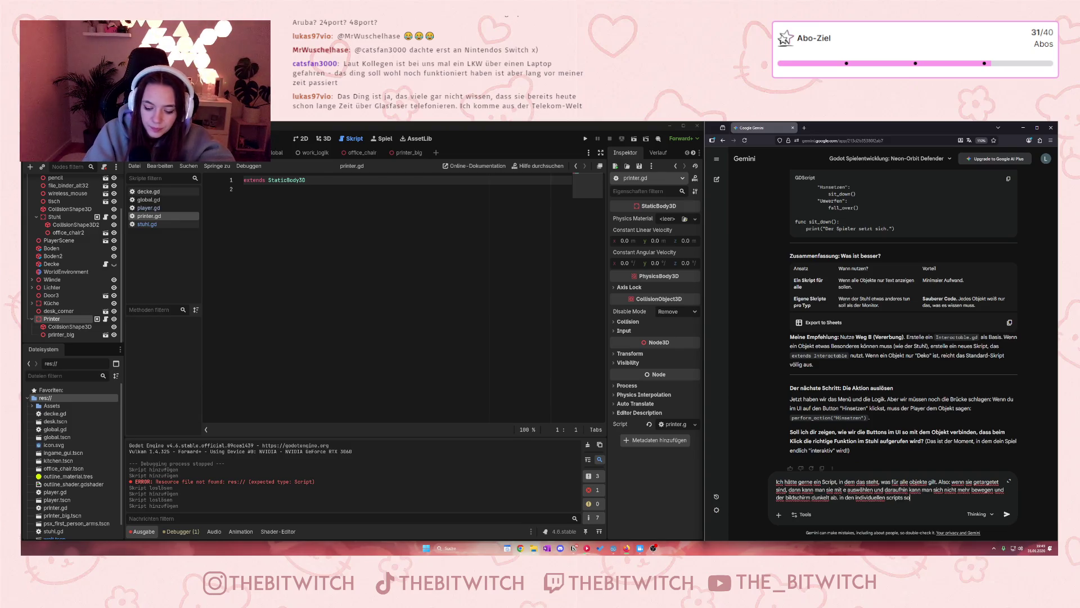
{"action": "type", "text": "llte dnan nu"}
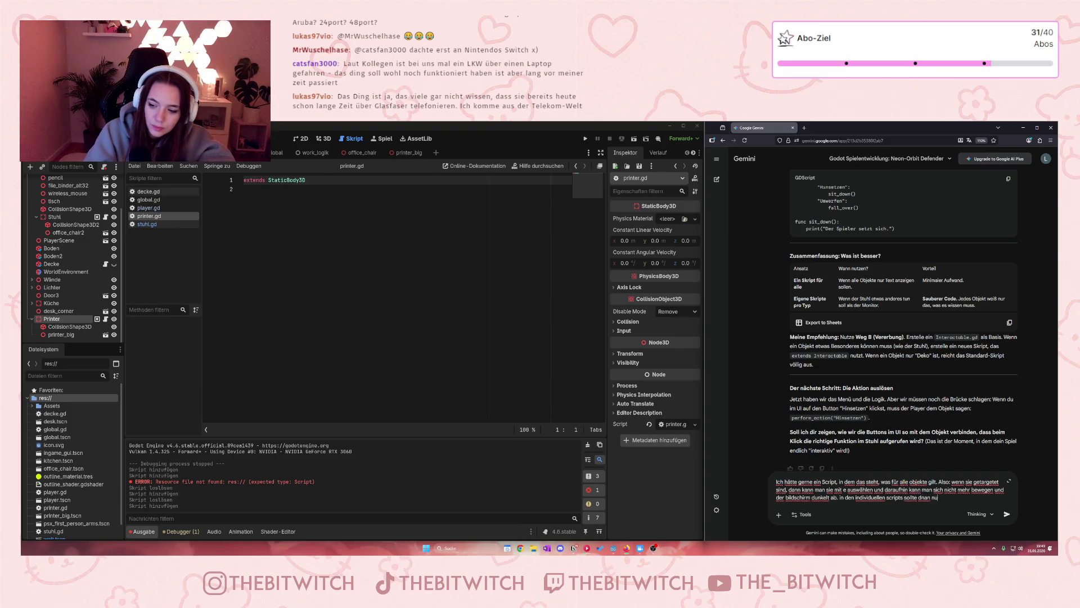
{"action": "type", "text": "r"}
{"action": "type", "text": "s str"}
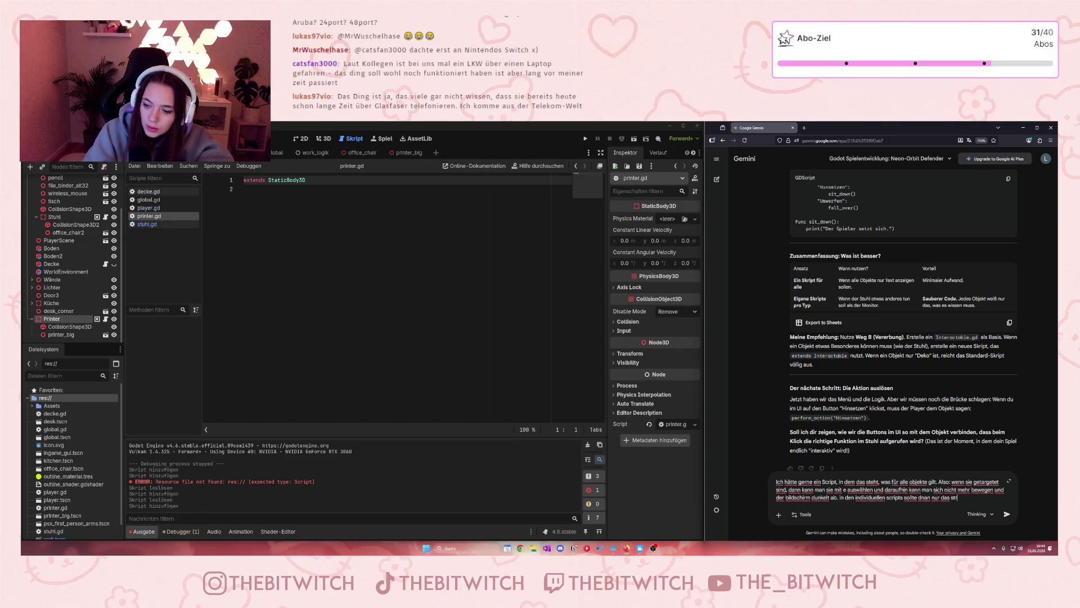
{"action": "key", "text": "BackSpace"}
{"action": "type", "text": "ehen"}
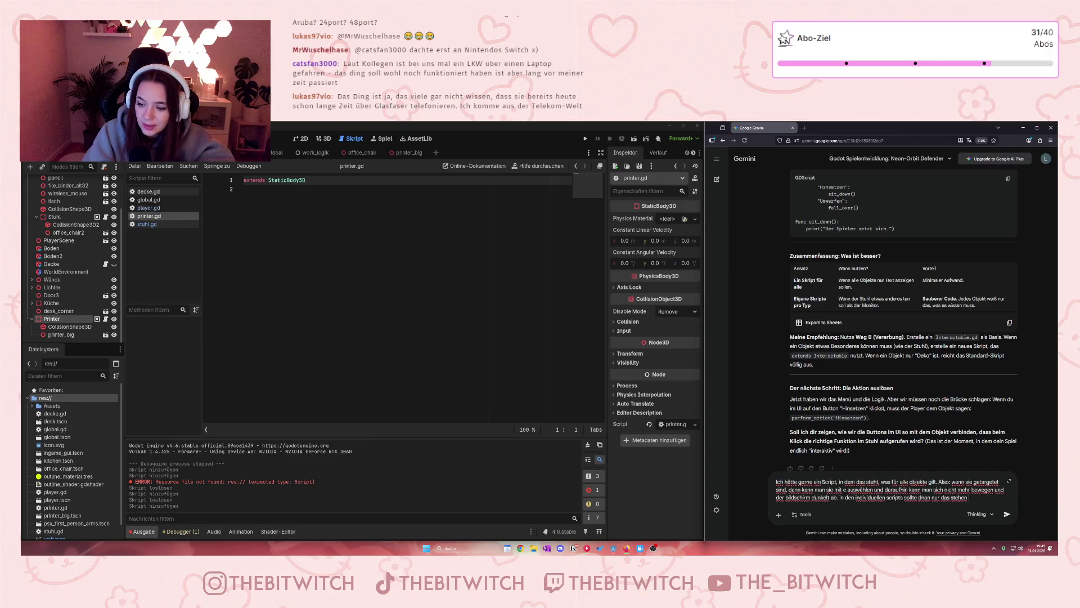
{"action": "type", "text": ", was"}
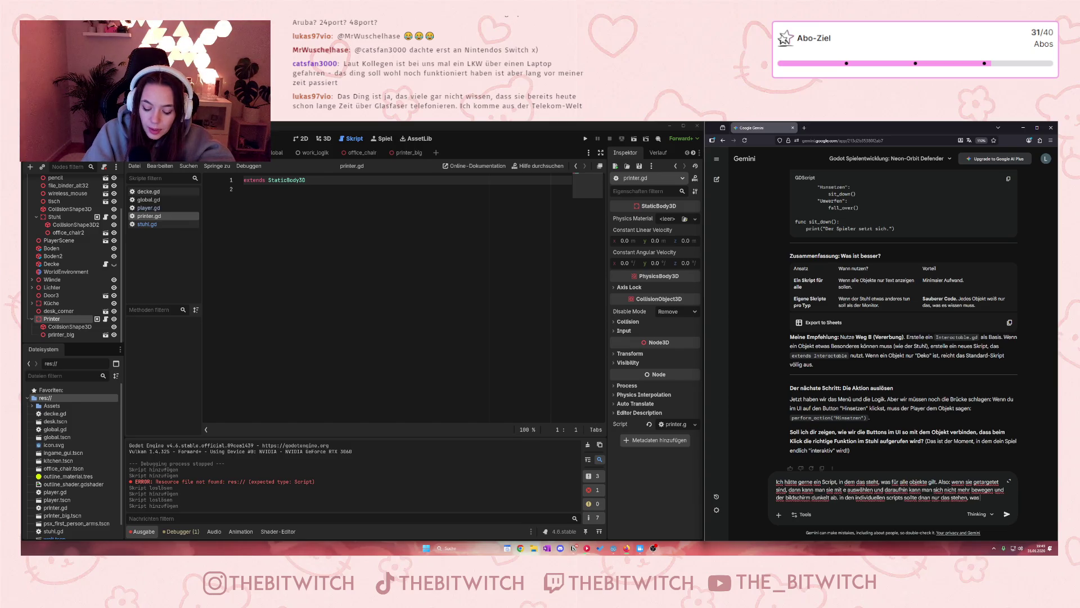
{"action": "type", "text": " nur fas"}
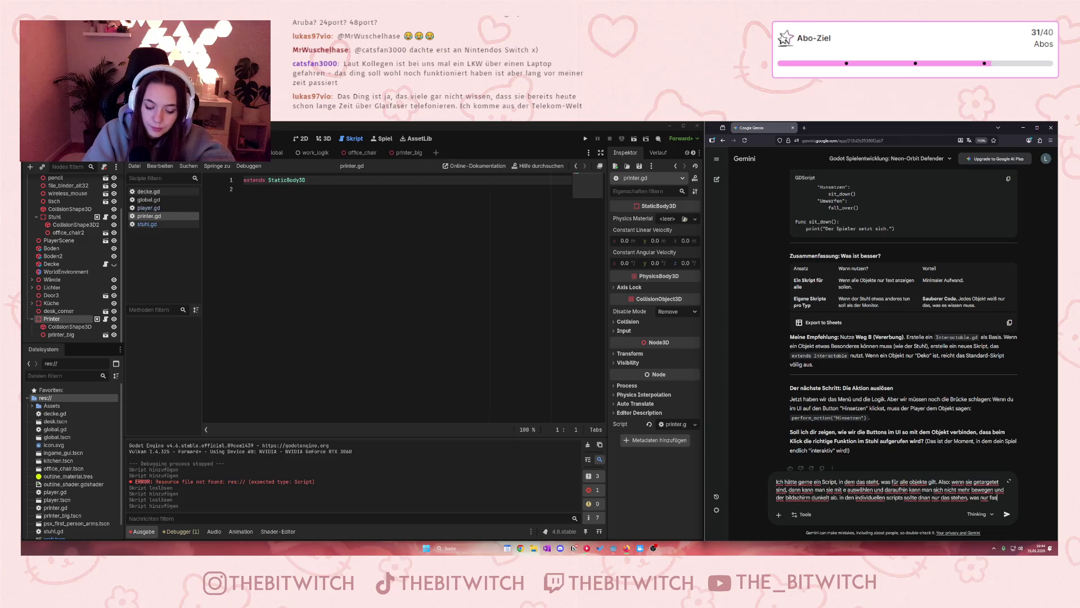
{"action": "type", "text": "r da"}
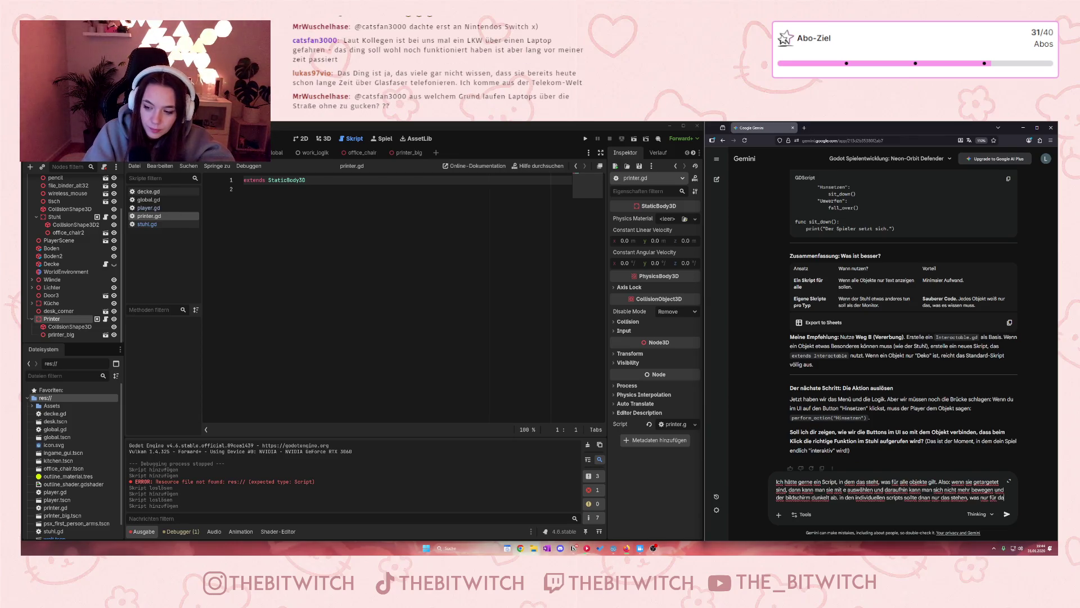
{"action": "type", "text": "s jewei"}
{"action": "type", "text": "lige "}
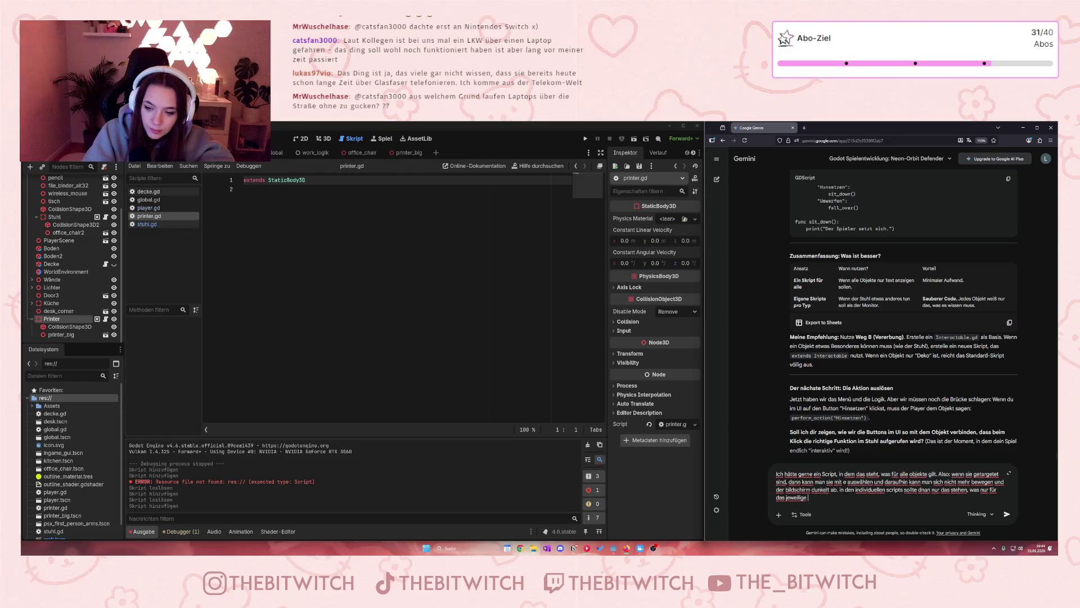
{"action": "type", "text": "objet "}
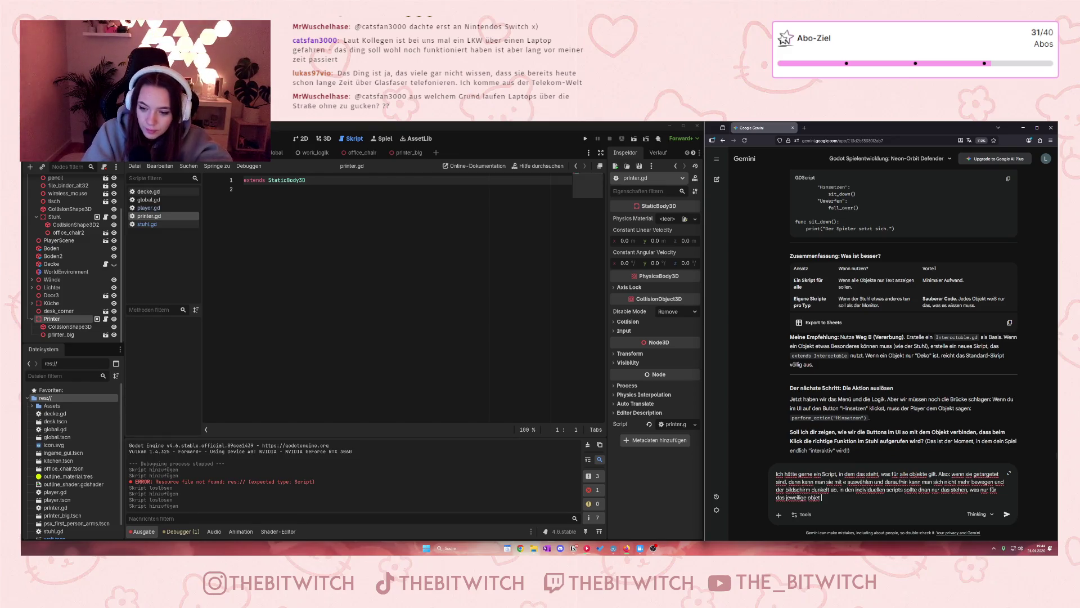
{"action": "type", "text": "kt gibt"}
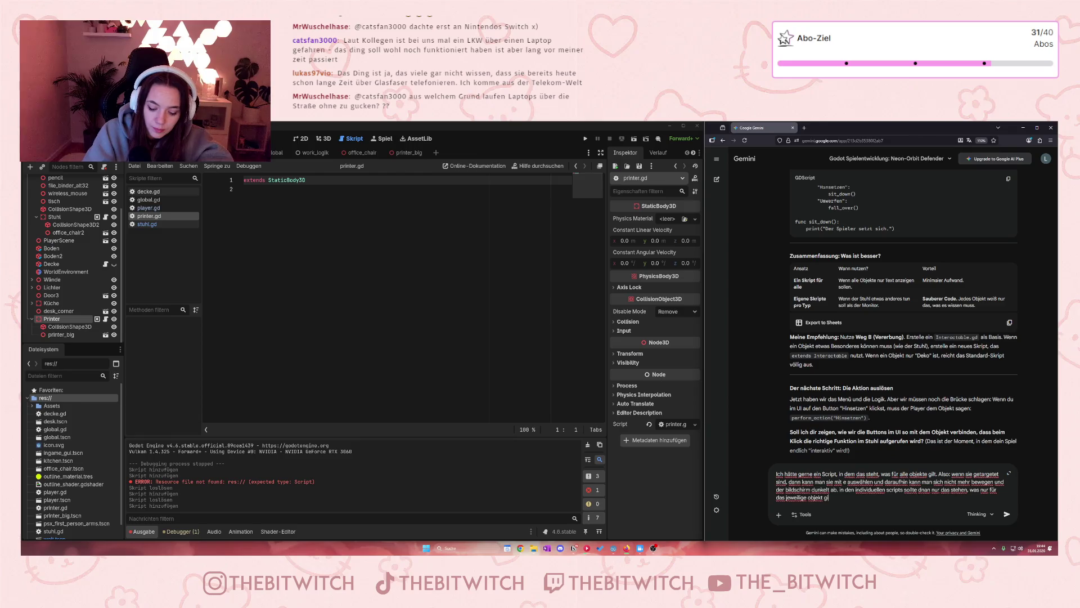
{"action": "key", "text": "BackSpace"}
{"action": "key", "text": "BackSpace"}
{"action": "key", "text": "BackSpace"}
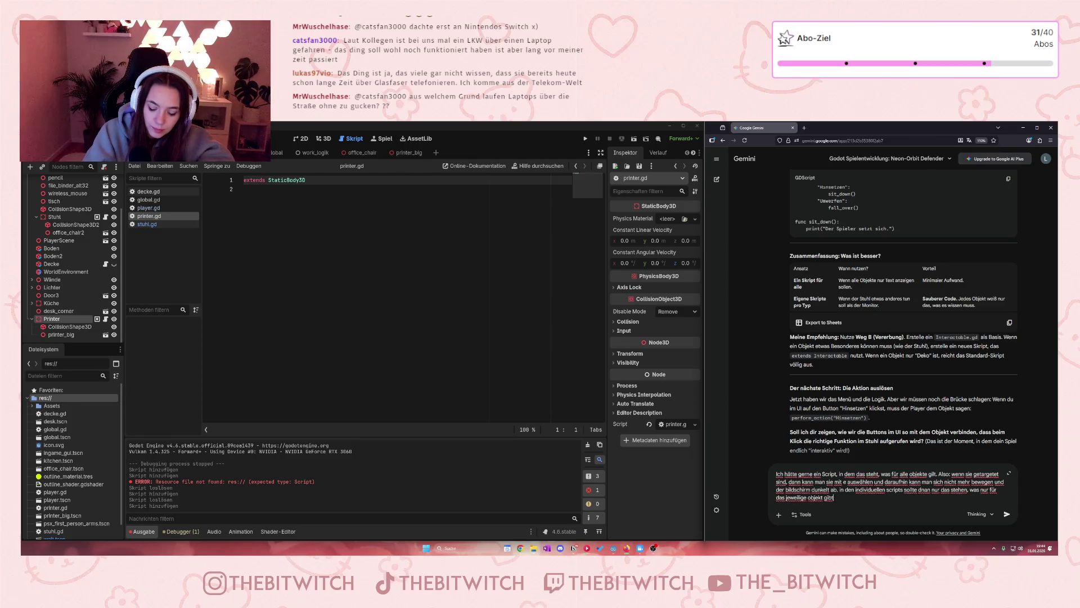
- Add that those are the actions, and targets are emitted as a signal in player.gd
{"action": "type", "text": "lt ("}
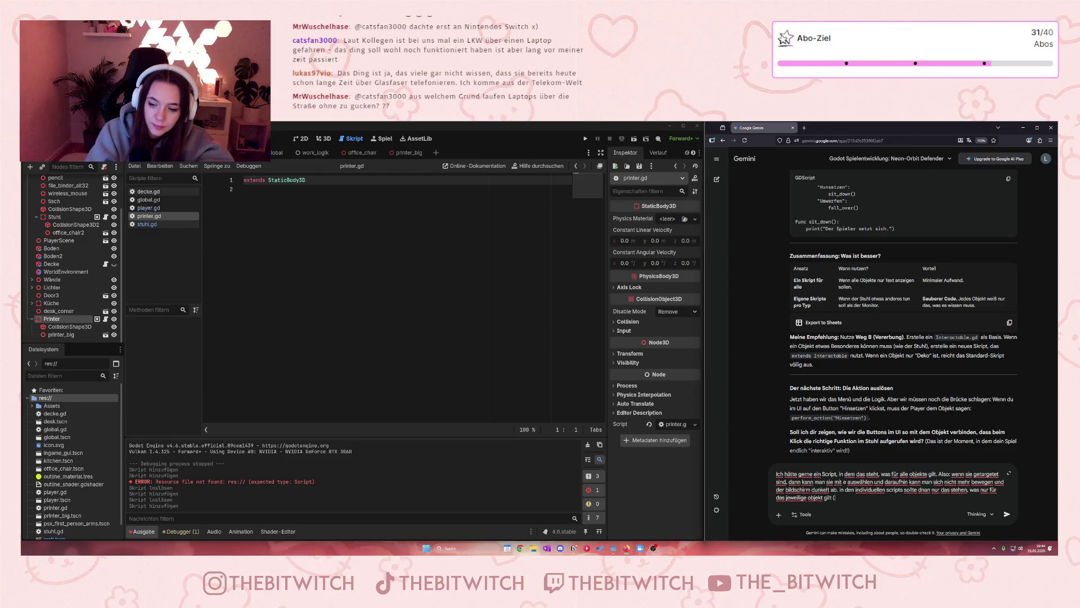
{"action": "type", "text": "eben di"}
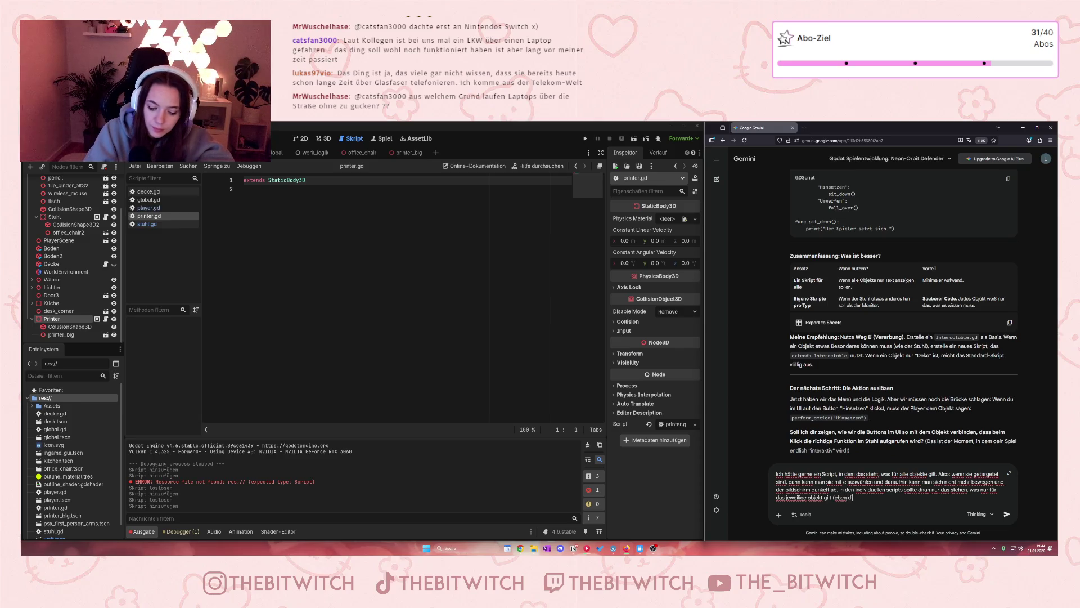
{"action": "type", "text": "e aktionen"}
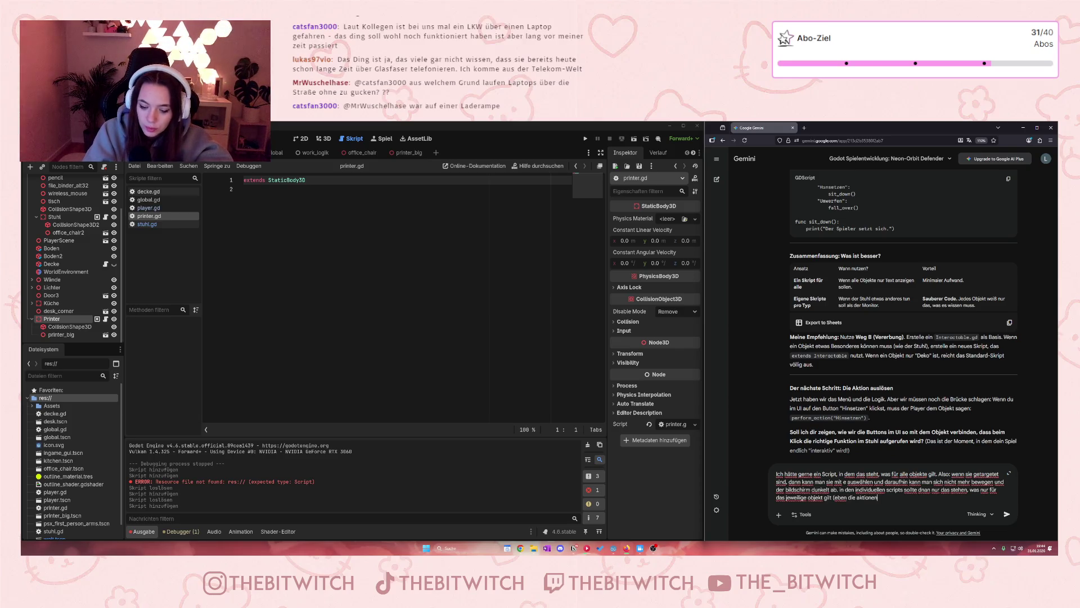
{"action": "type", "text": "). Die tark"}
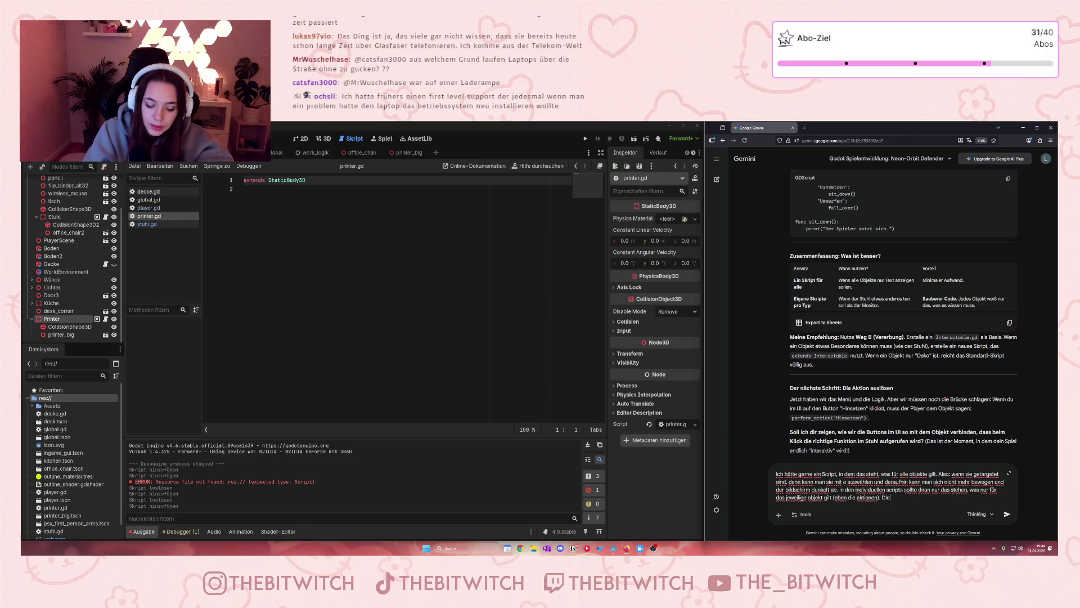
{"action": "key", "text": "BackSpace"}
{"action": "type", "text": "ge"}
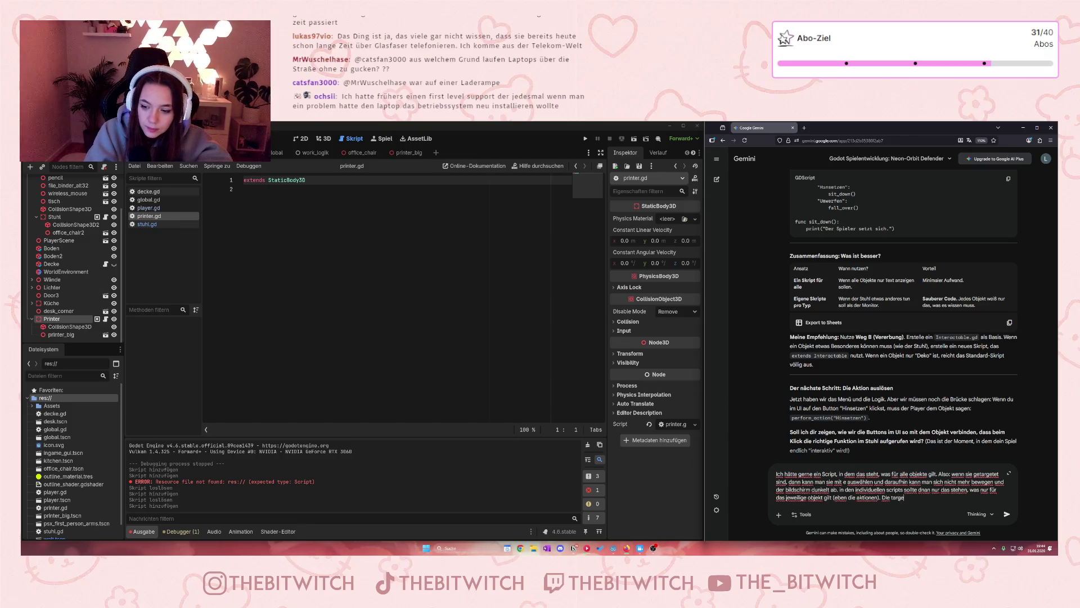
{"action": "type", "text": "ts werden"}
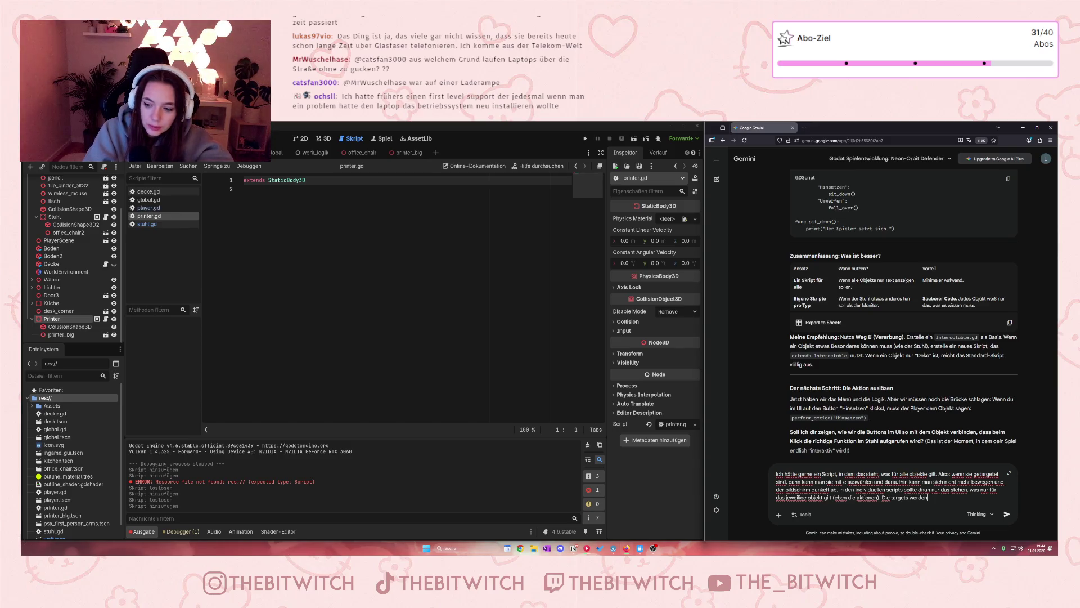
{"action": "type", "text": " in der player."}
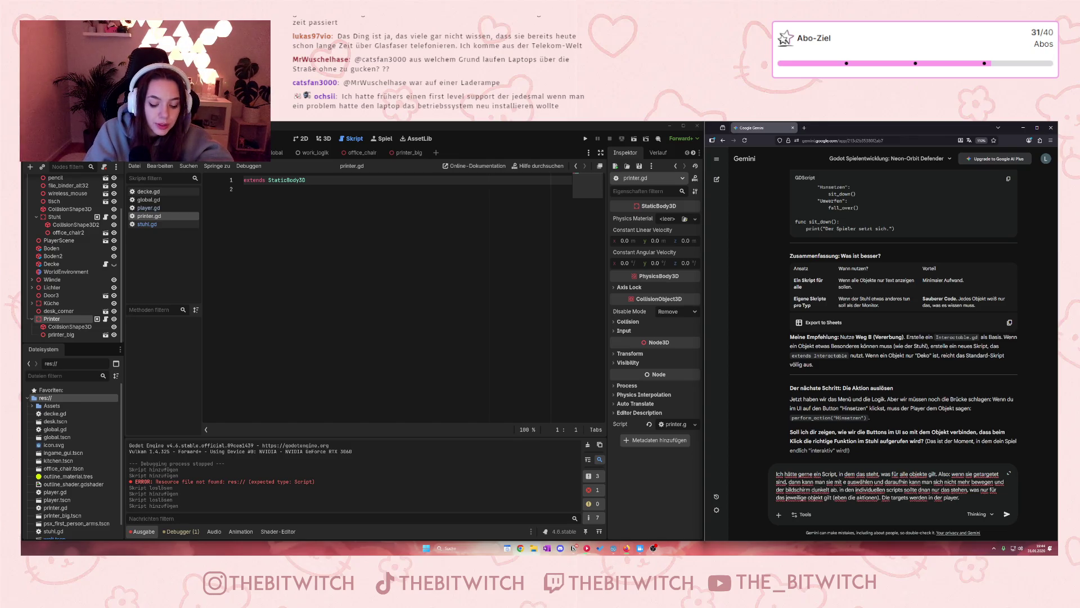
{"action": "type", "text": "gd"}
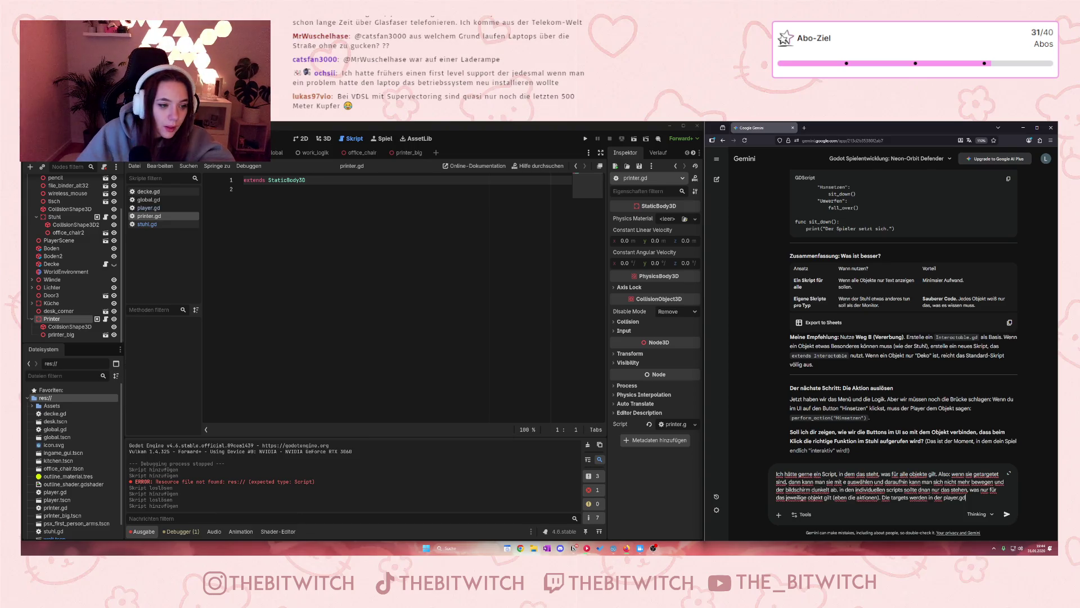
{"action": "type", "text": " al"}
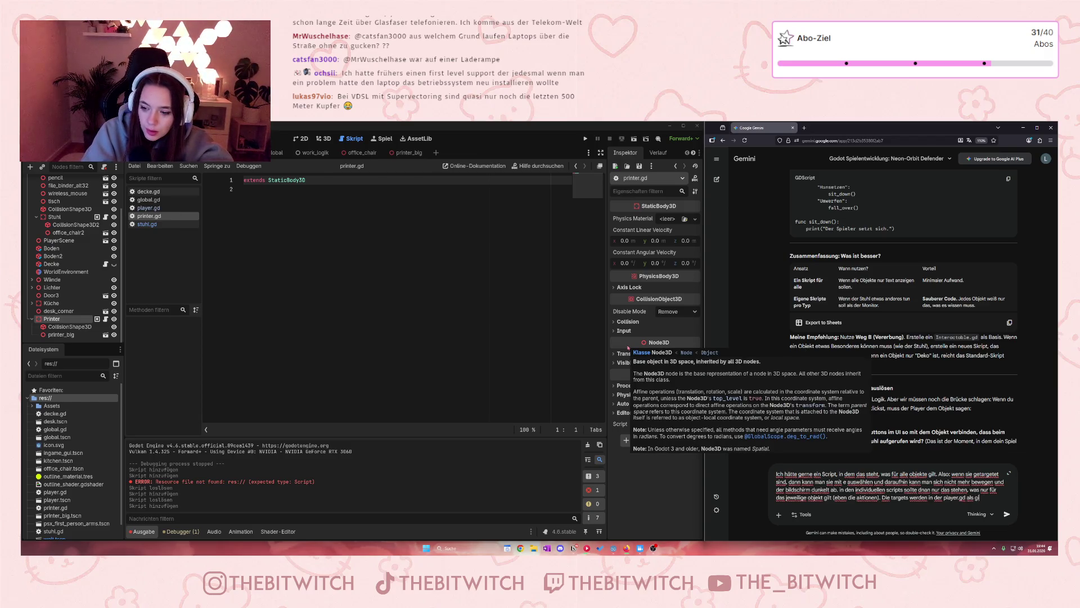
{"action": "type", "text": "s signal "}
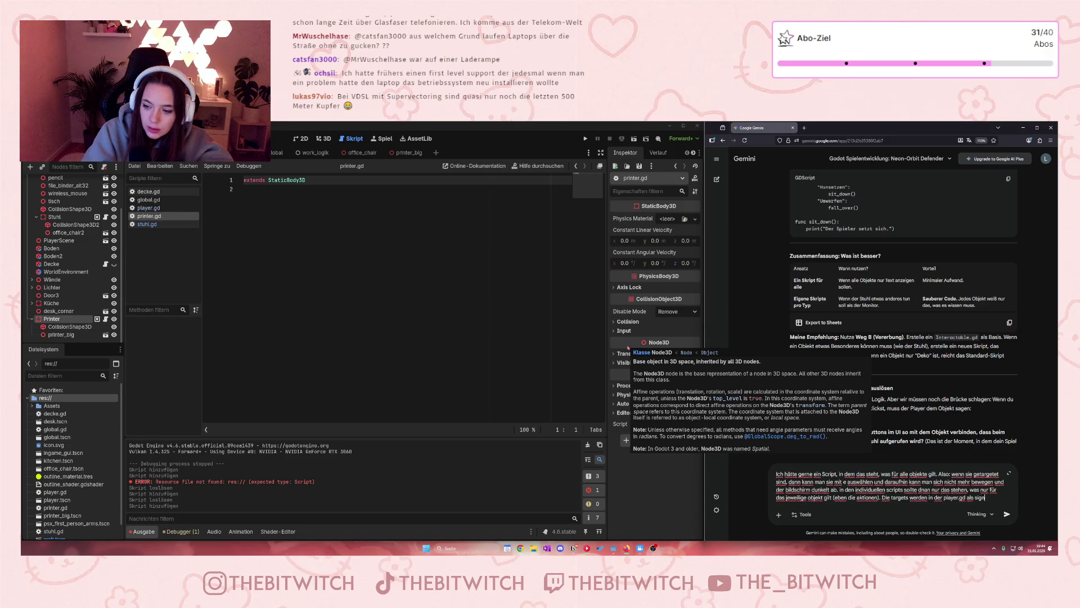
{"action": "type", "text": "emitted"}
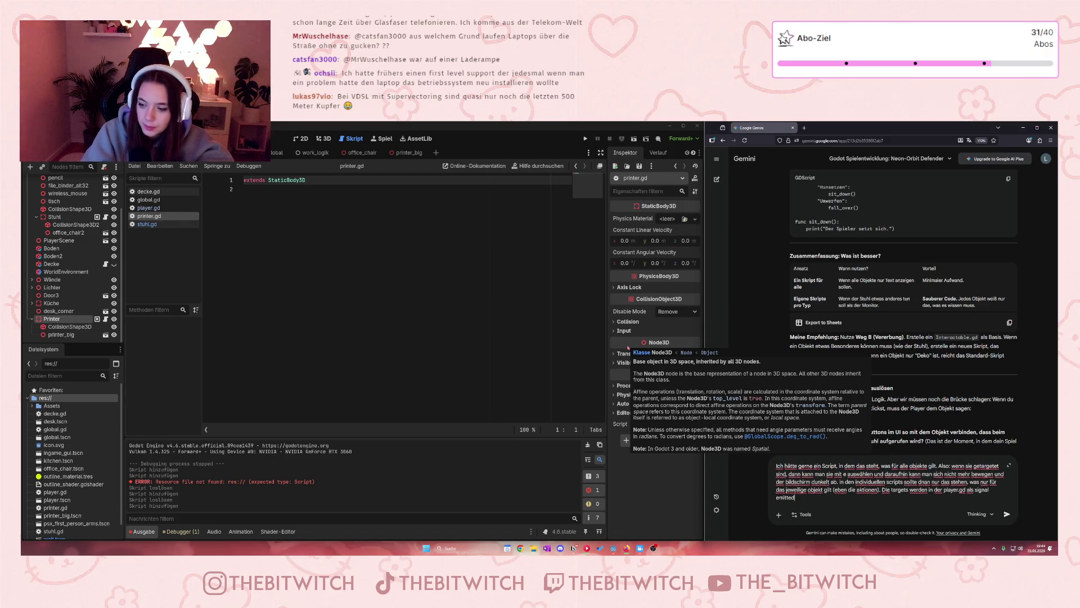
- Submit the question to Gemini and read its Interactable.gd and Chair.gd code blocks
{"action": "key", "text": "Return"}
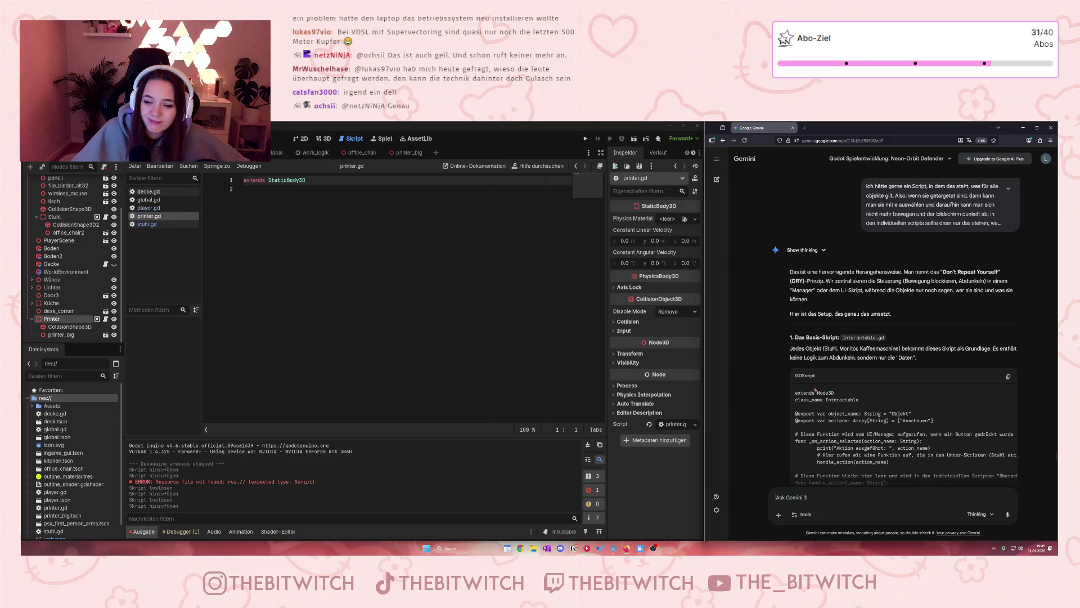
{"action": "scroll", "coordinate": [814, 389], "scroll_direction": "down", "scroll_amount": 2}
{"action": "scroll", "coordinate": [872, 251], "scroll_direction": "up", "scroll_amount": 1}
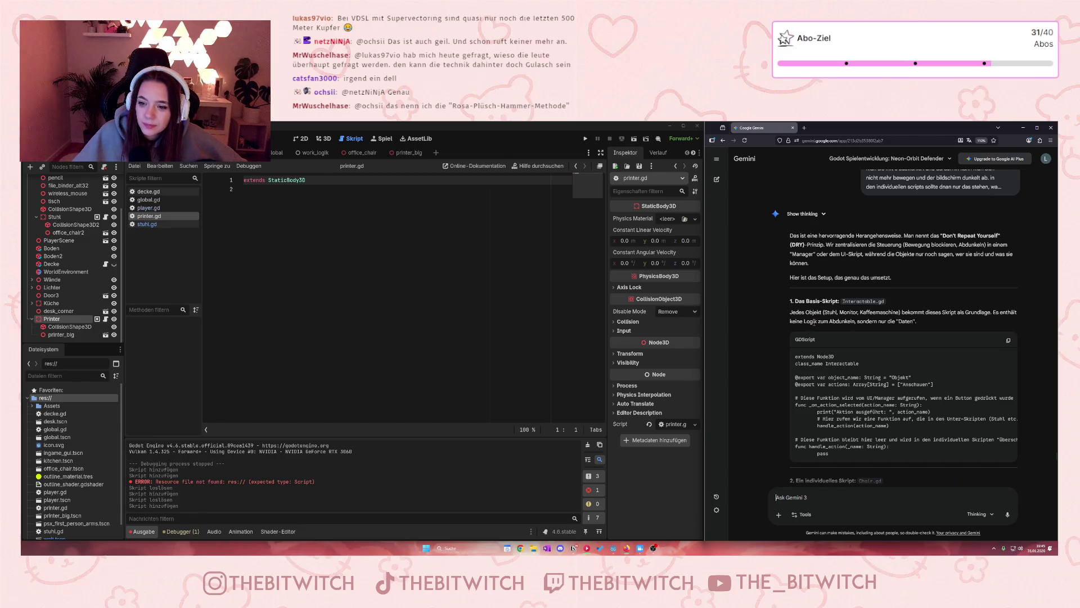
{"action": "scroll", "coordinate": [810, 364], "scroll_direction": "down", "scroll_amount": 1}
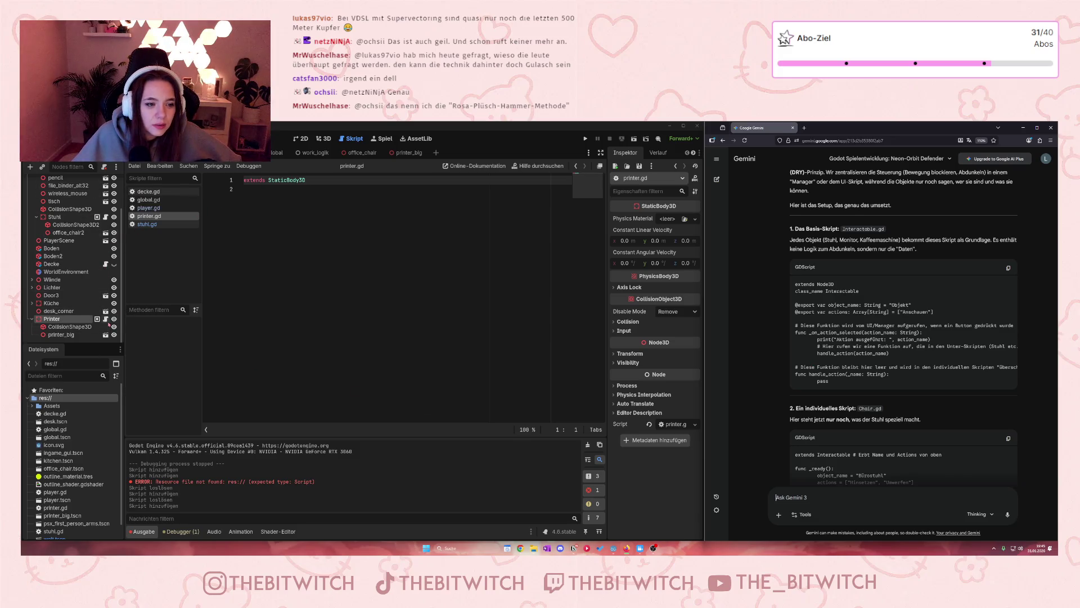
{"action": "scroll", "coordinate": [85, 264], "scroll_direction": "up", "scroll_amount": 2}
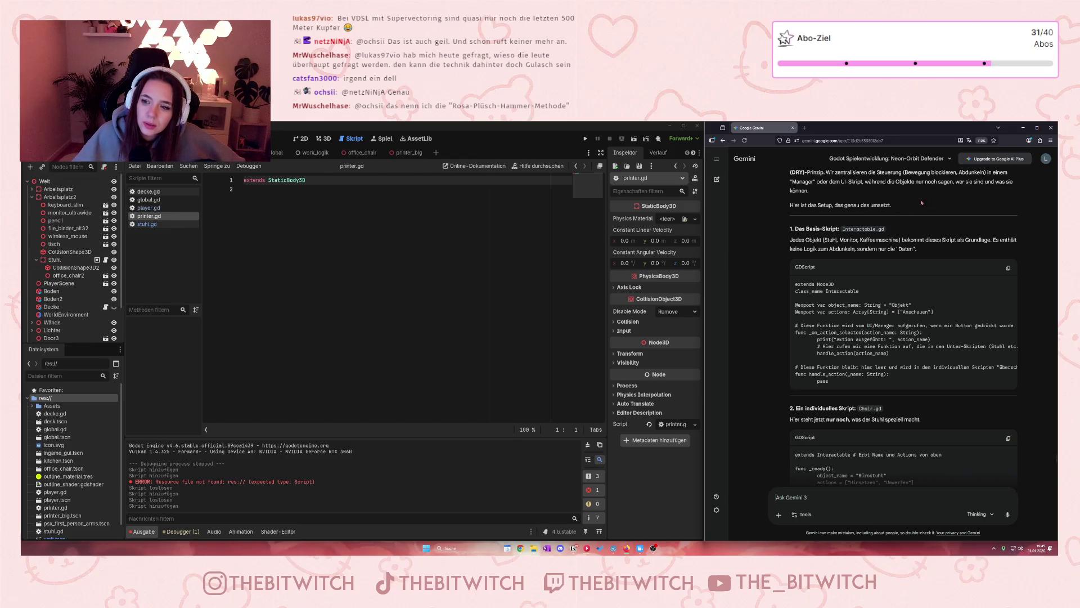
- Create a new script res://Interactable.gd from the project root folder's context menu
{"action": "left_click_drag", "start_coordinate": [844, 231], "coordinate": [899, 236]}
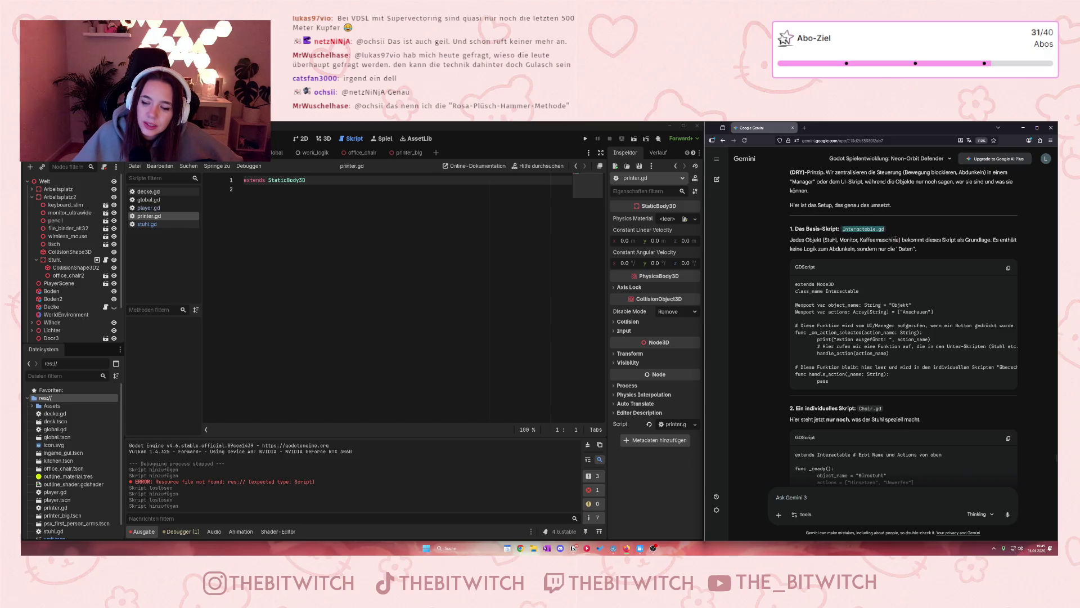
{"action": "right_click", "coordinate": [53, 398]}
{"action": "mouse_move", "coordinate": [80, 406]}
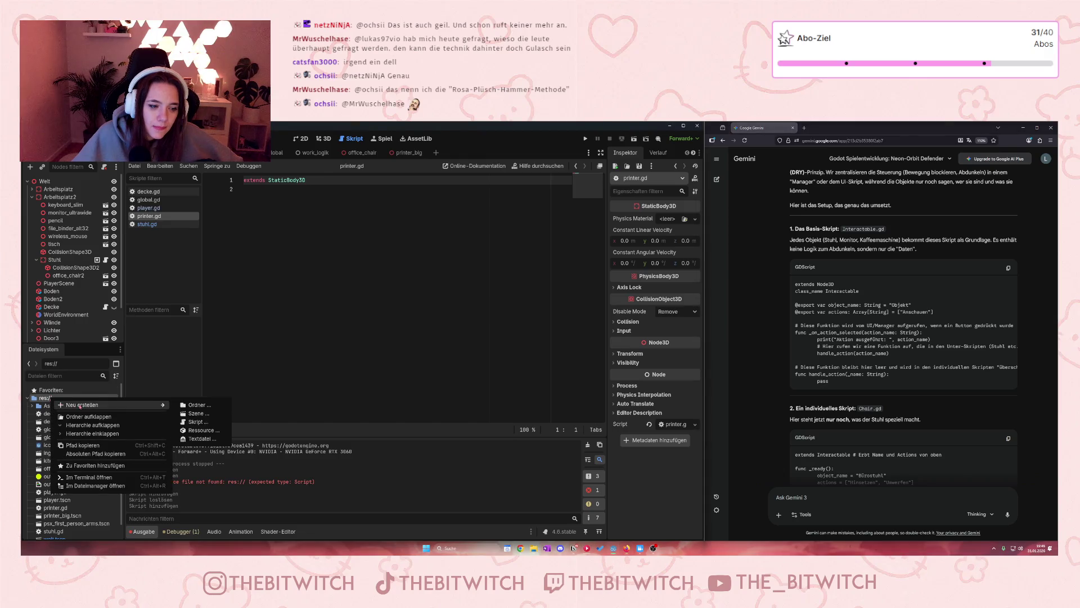
{"action": "left_click", "coordinate": [194, 422]}
{"action": "type", "text": "Inter"}
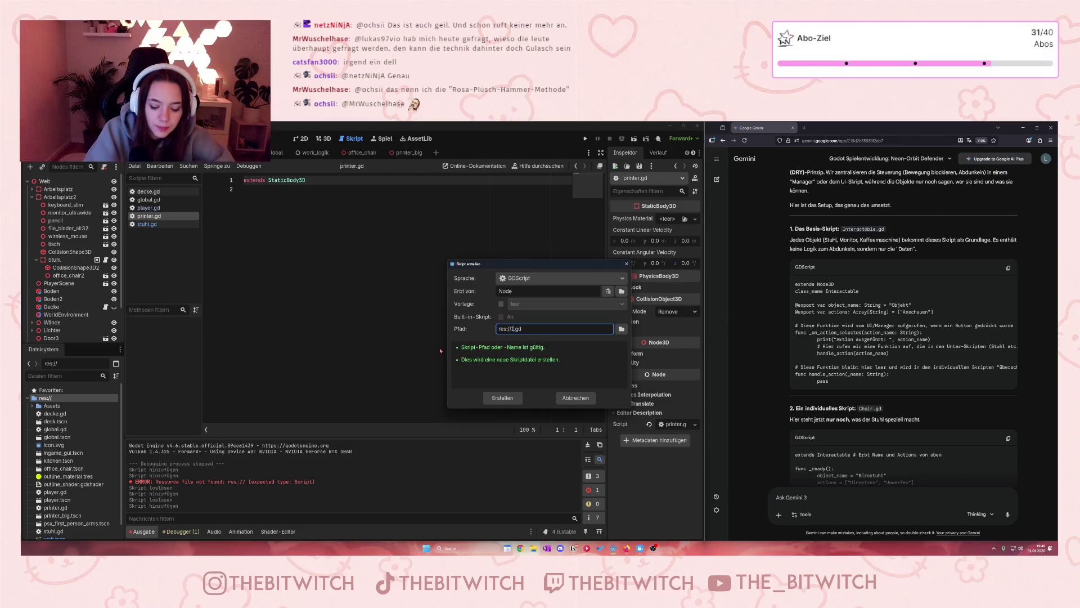
{"action": "type", "text": "actable"}
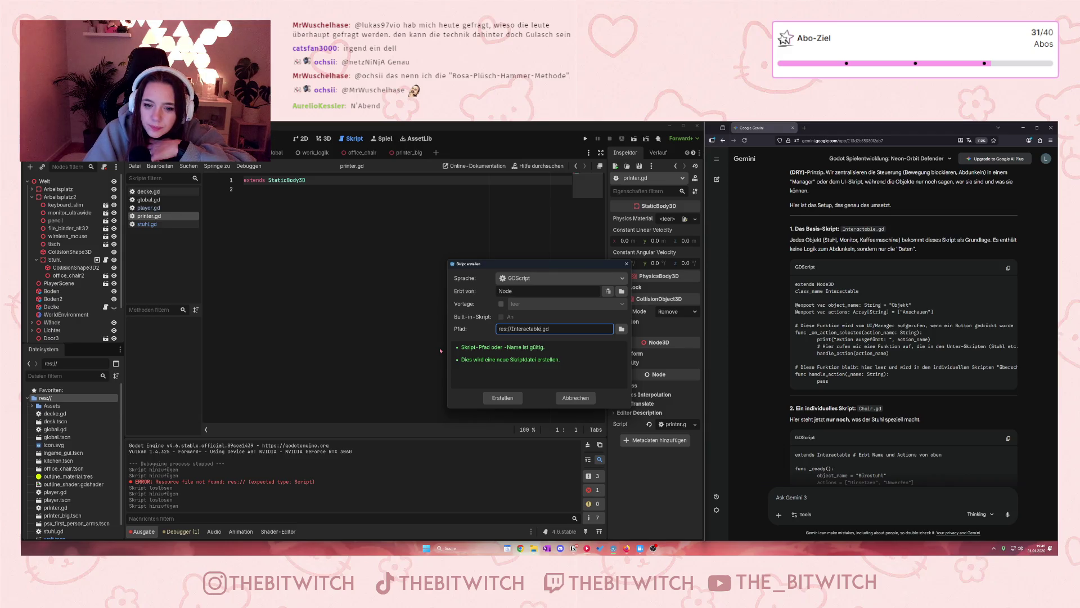
{"action": "key", "text": "Return"}
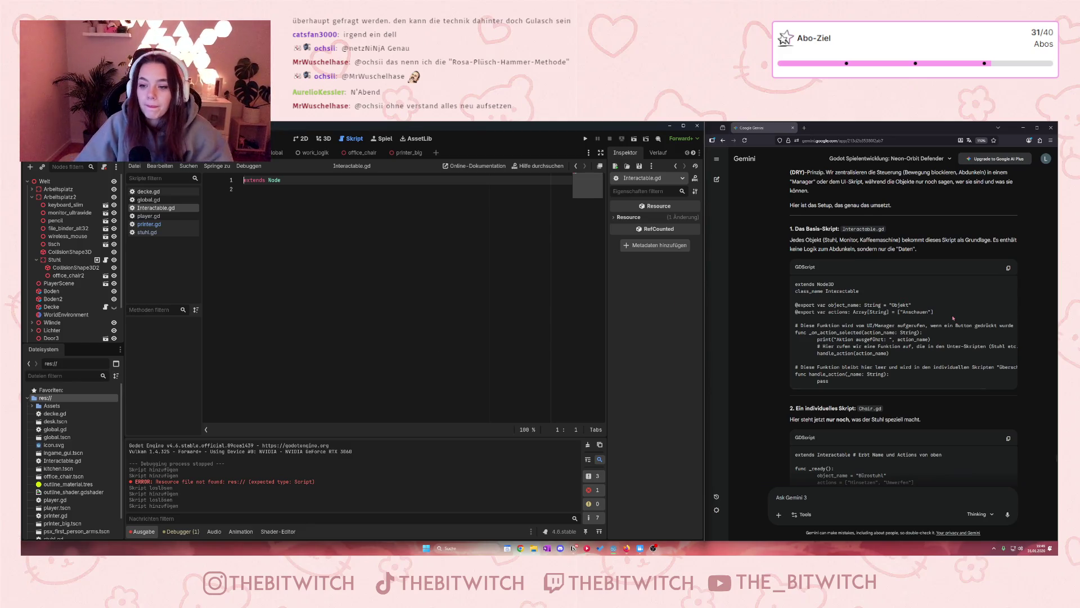
- Change line 1 to 'extends Node3D' and add 'class_name Interactable' on line 2
{"action": "left_click", "coordinate": [307, 190]}
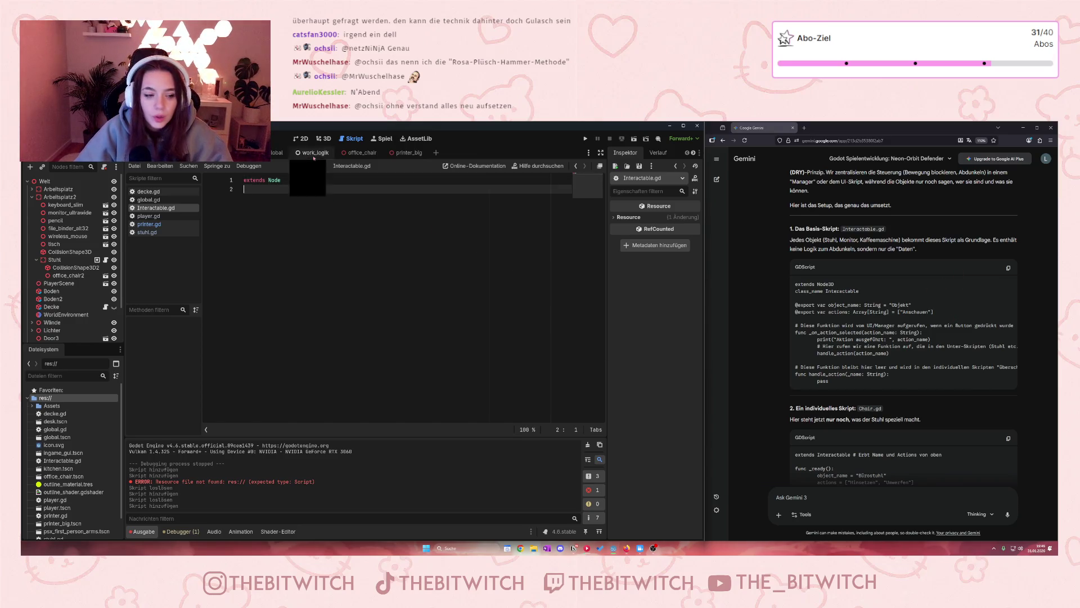
{"action": "left_click", "coordinate": [288, 181]}
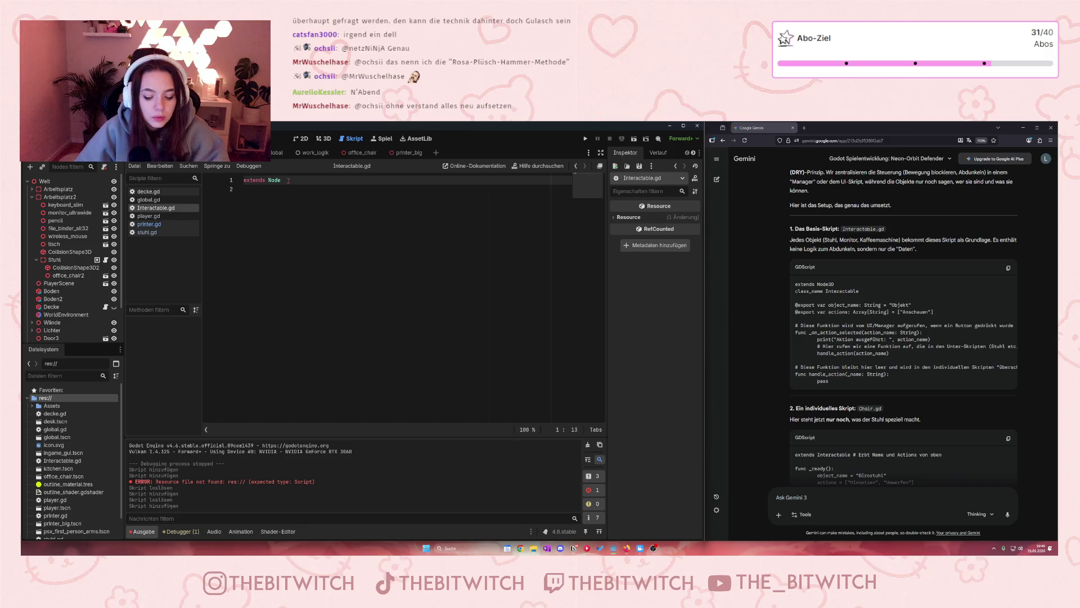
{"action": "type", "text": "3"}
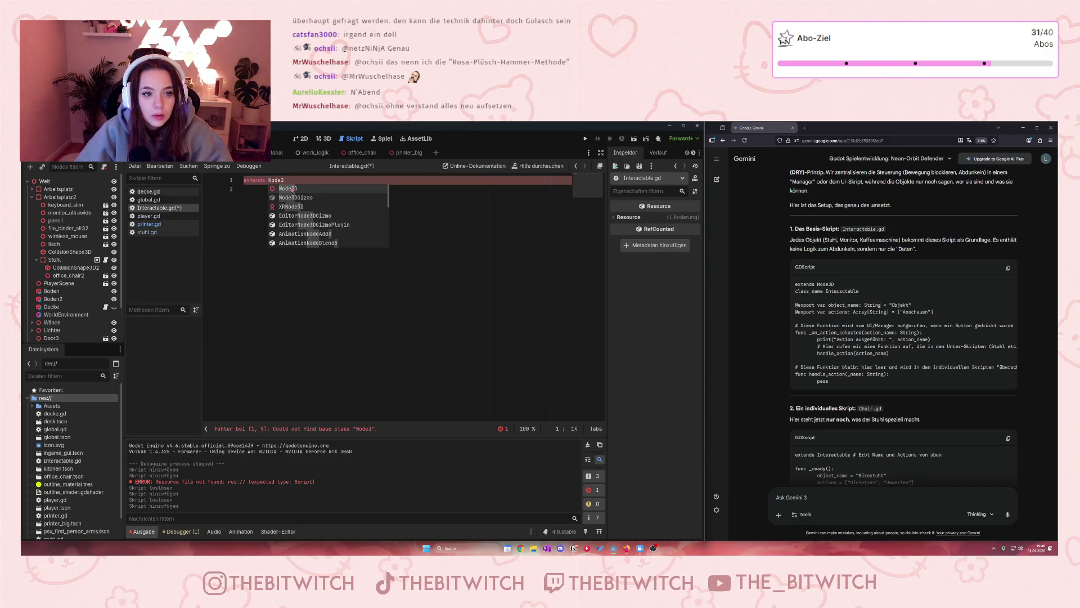
{"action": "left_click", "coordinate": [295, 193]}
{"action": "left_click", "coordinate": [295, 192]}
{"action": "type", "text": "c"}
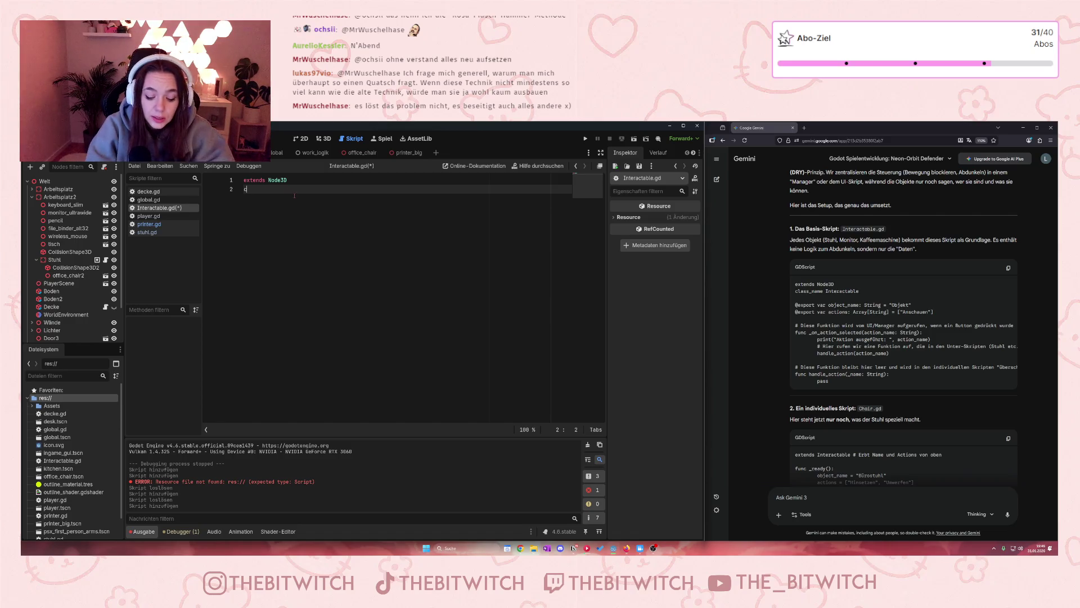
{"action": "type", "text": "lass"}
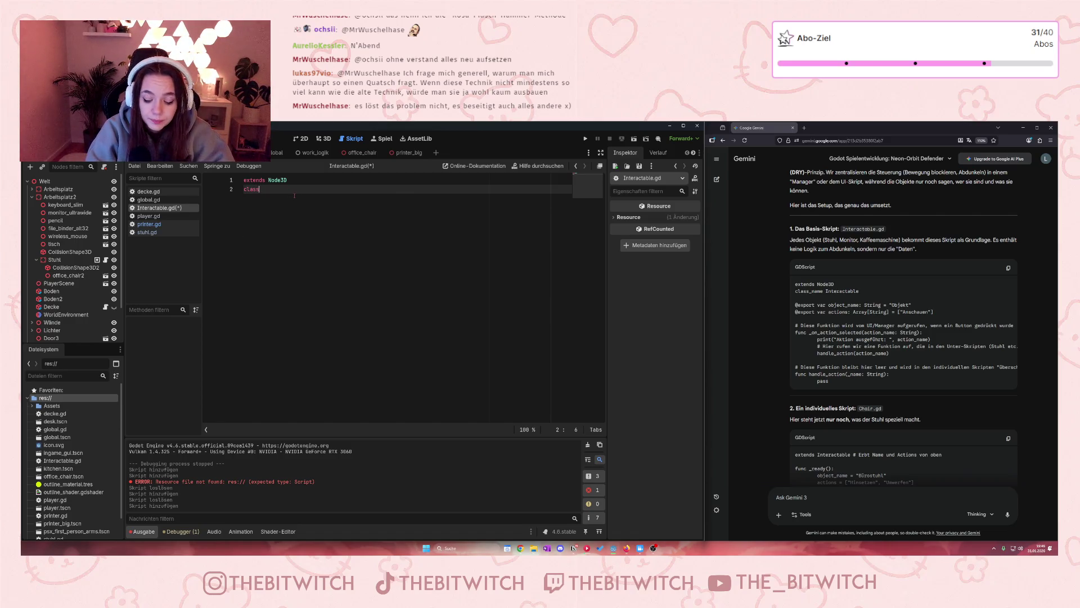
{"action": "type", "text": "_name Interacta"}
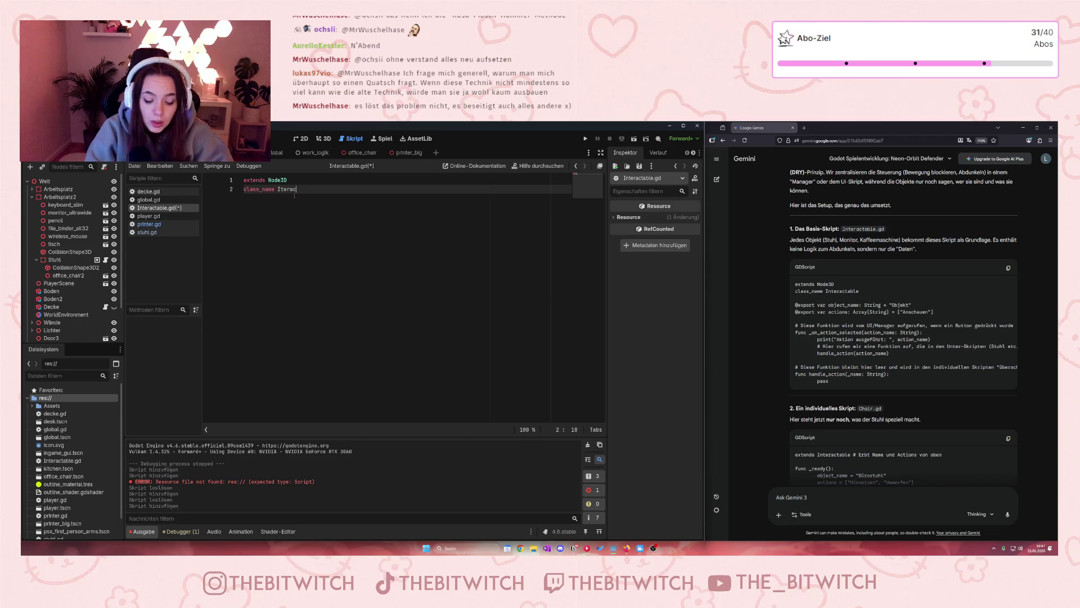
{"action": "type", "text": "ble"}
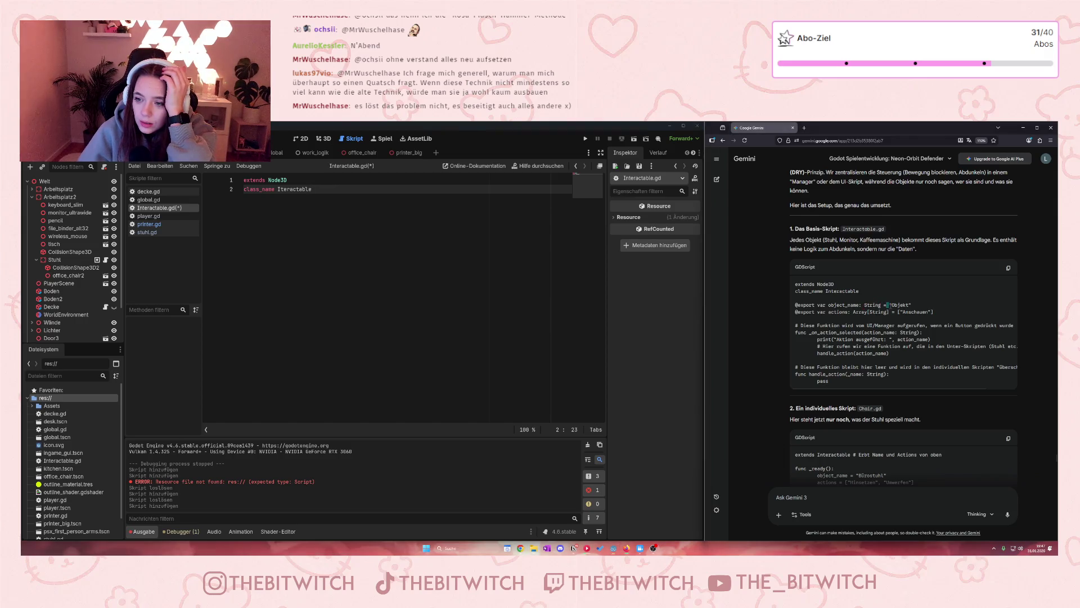
{"action": "left_click_drag", "start_coordinate": [888, 305], "coordinate": [915, 309]}
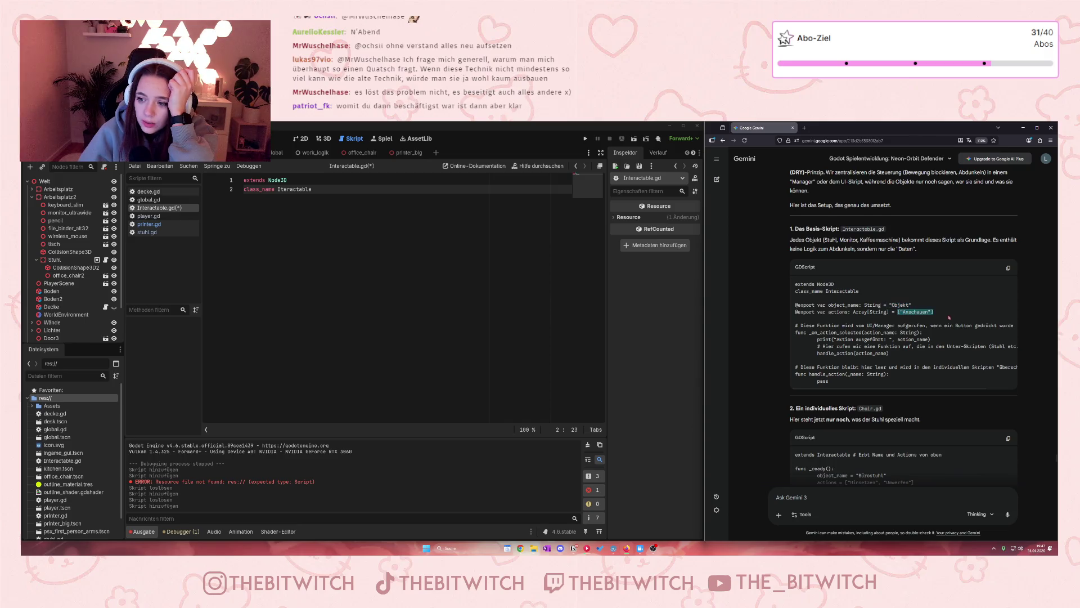
{"action": "left_click", "coordinate": [930, 334]}
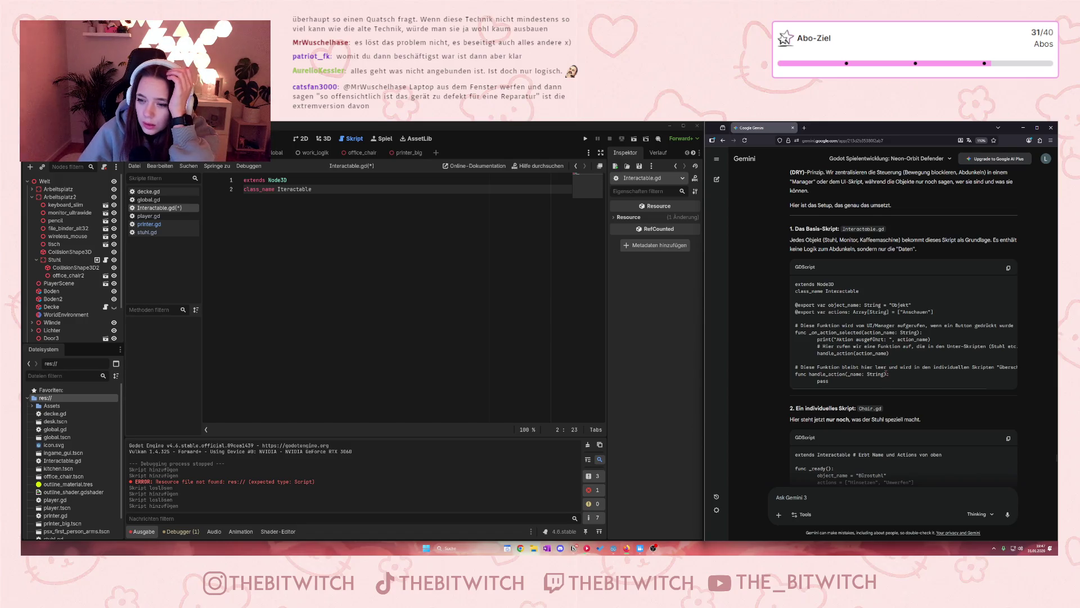
{"action": "scroll", "coordinate": [895, 358], "scroll_direction": "down", "scroll_amount": 2}
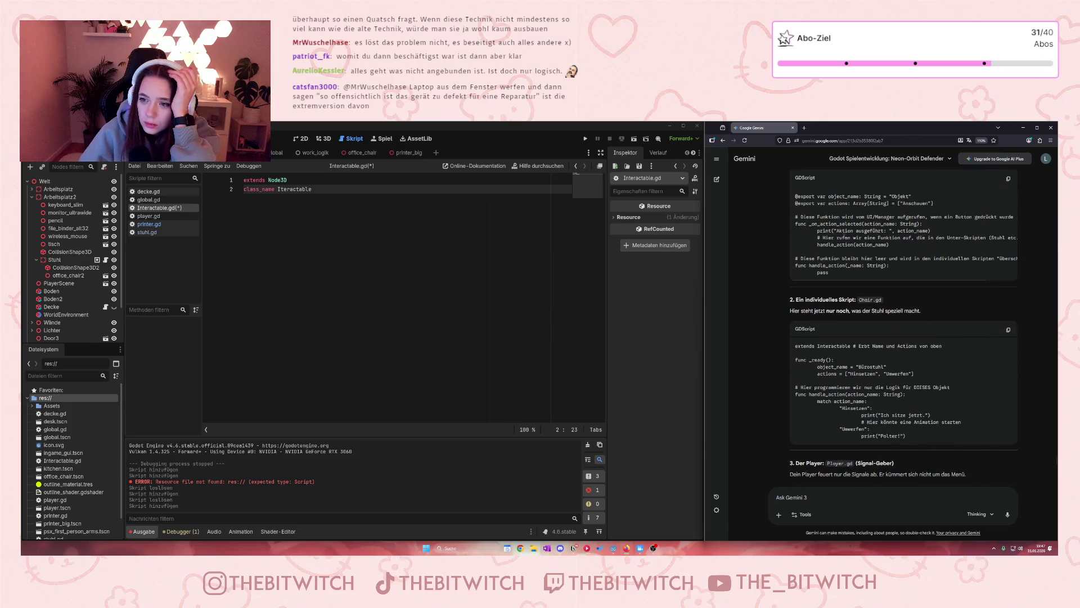
{"action": "scroll", "coordinate": [848, 339], "scroll_direction": "down", "scroll_amount": 2}
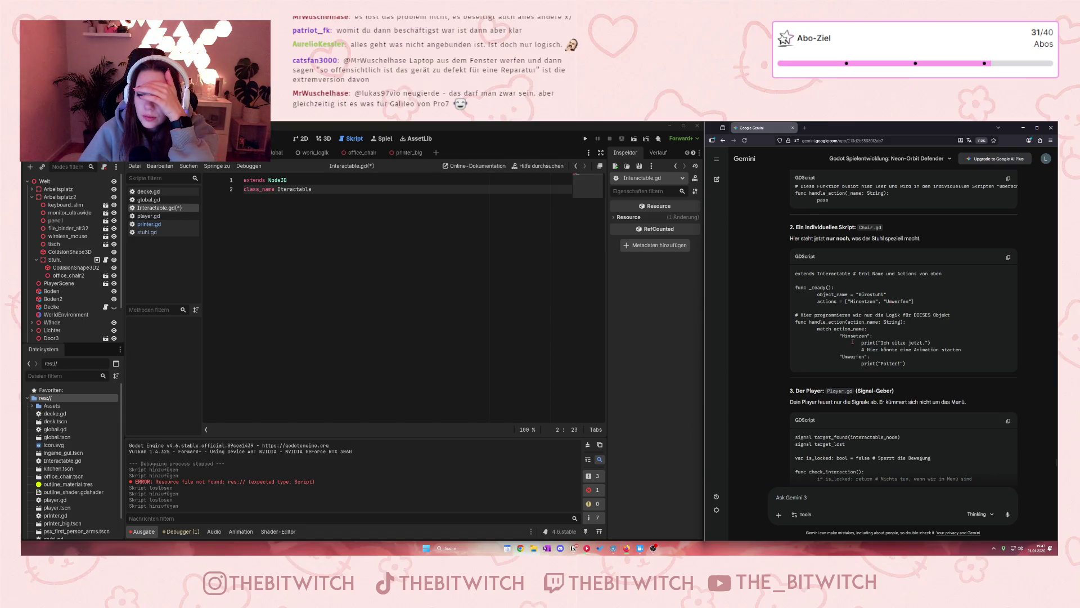
{"action": "scroll", "coordinate": [862, 334], "scroll_direction": "down", "scroll_amount": 2}
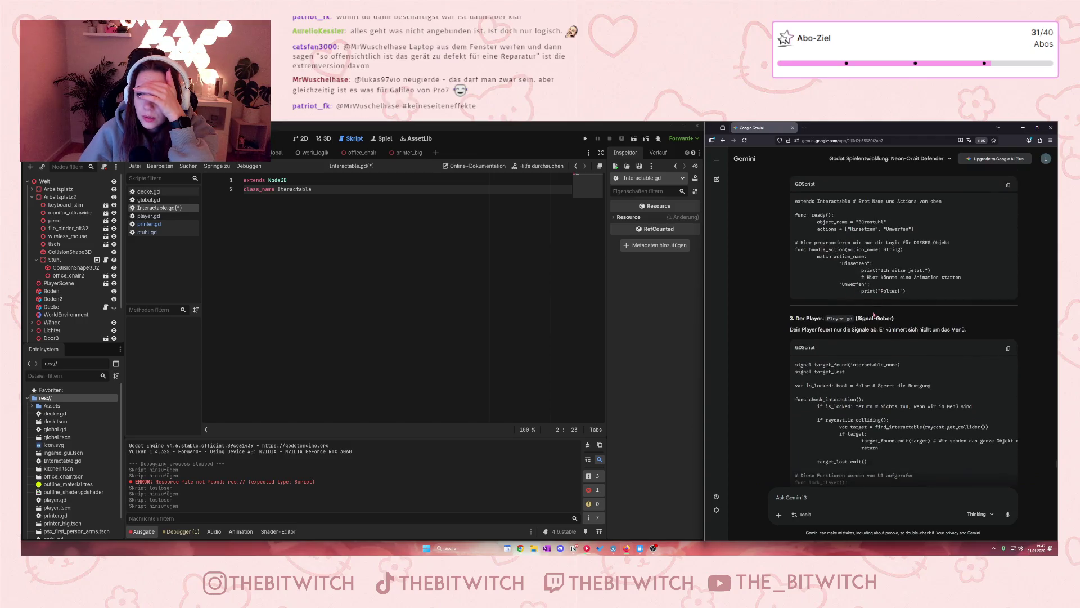
{"action": "left_click_drag", "start_coordinate": [876, 292], "coordinate": [909, 296]}
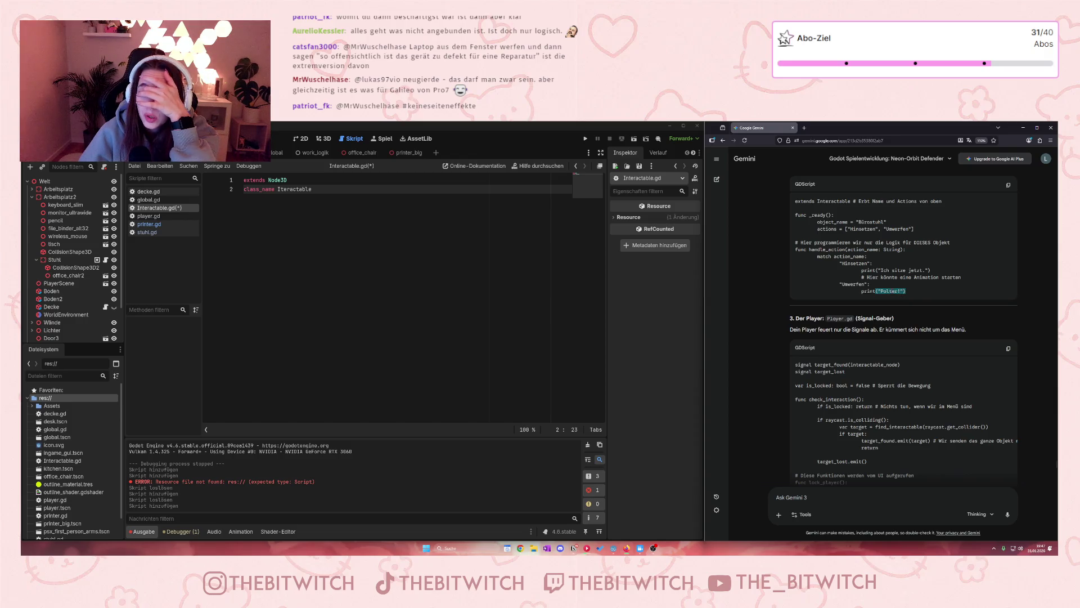
{"action": "scroll", "coordinate": [873, 353], "scroll_direction": "down", "scroll_amount": 1}
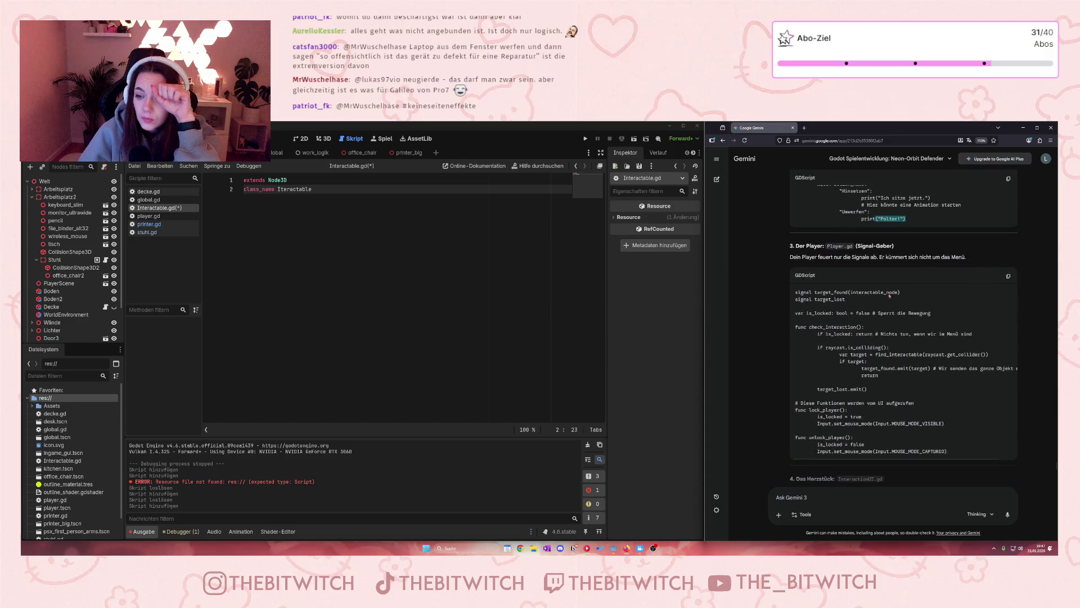
{"action": "scroll", "coordinate": [874, 354], "scroll_direction": "up", "scroll_amount": 3}
{"action": "scroll", "coordinate": [910, 332], "scroll_direction": "down", "scroll_amount": 3}
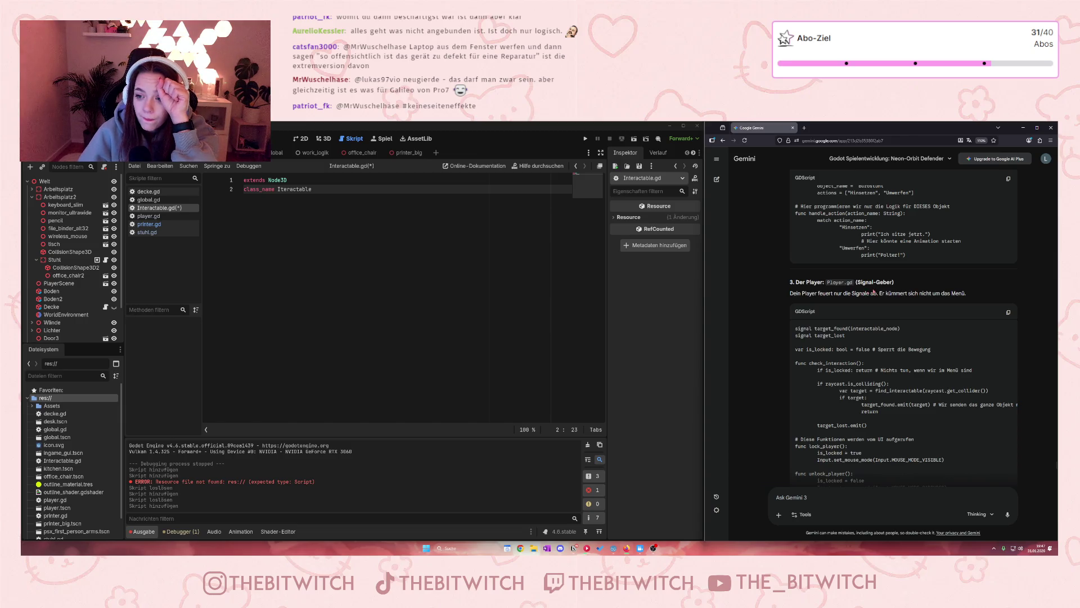
{"action": "scroll", "coordinate": [892, 318], "scroll_direction": "down", "scroll_amount": 2}
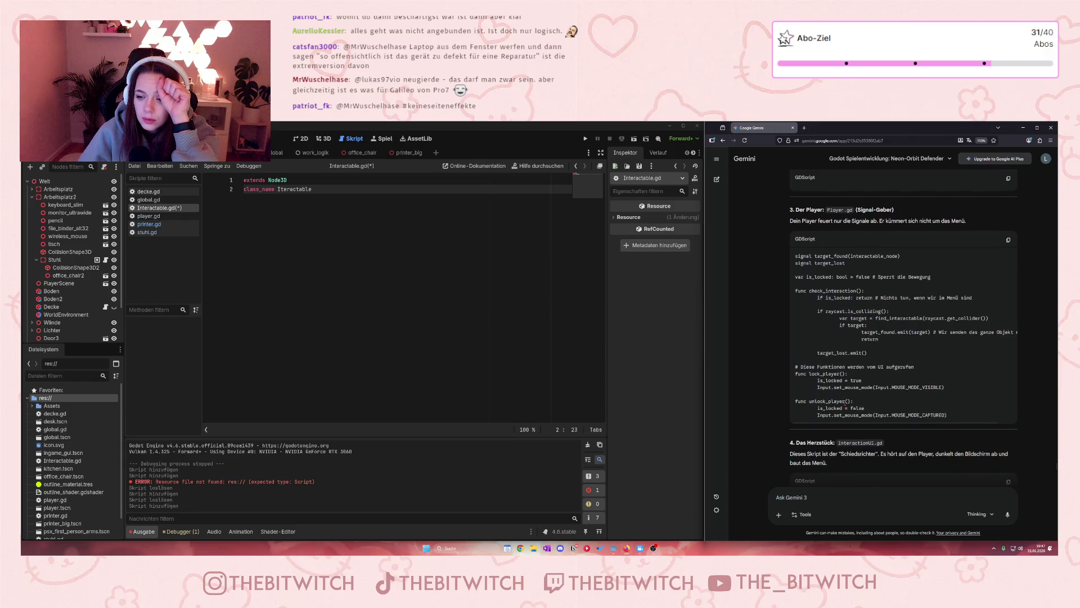
{"action": "mouse_move", "coordinate": [797, 373]}
{"action": "left_mouse_down"}
{"action": "mouse_move", "coordinate": [849, 408]}
{"action": "mouse_move", "coordinate": [948, 416]}
{"action": "left_mouse_up"}
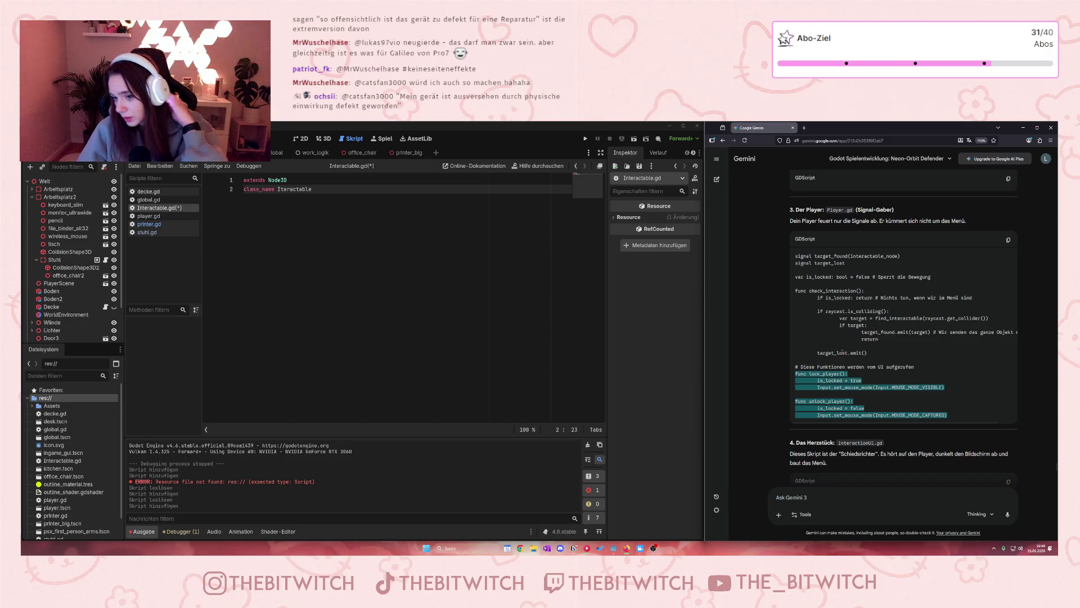
- In player.gd, remove the extra "target" argument from line 59's emit_signal call
{"action": "left_click", "coordinate": [864, 339]}
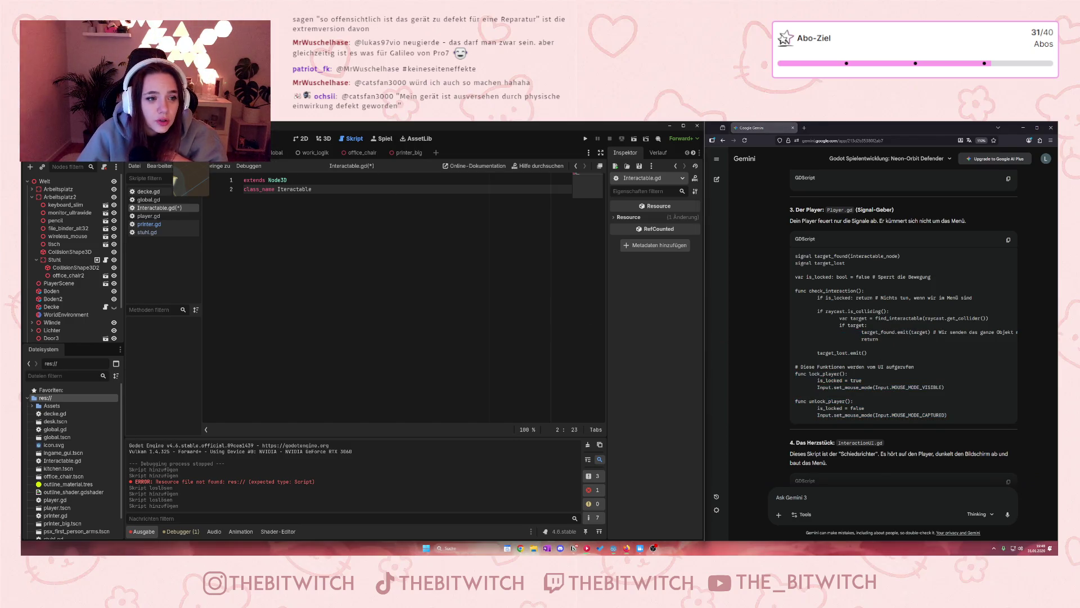
{"action": "left_click", "coordinate": [149, 216]}
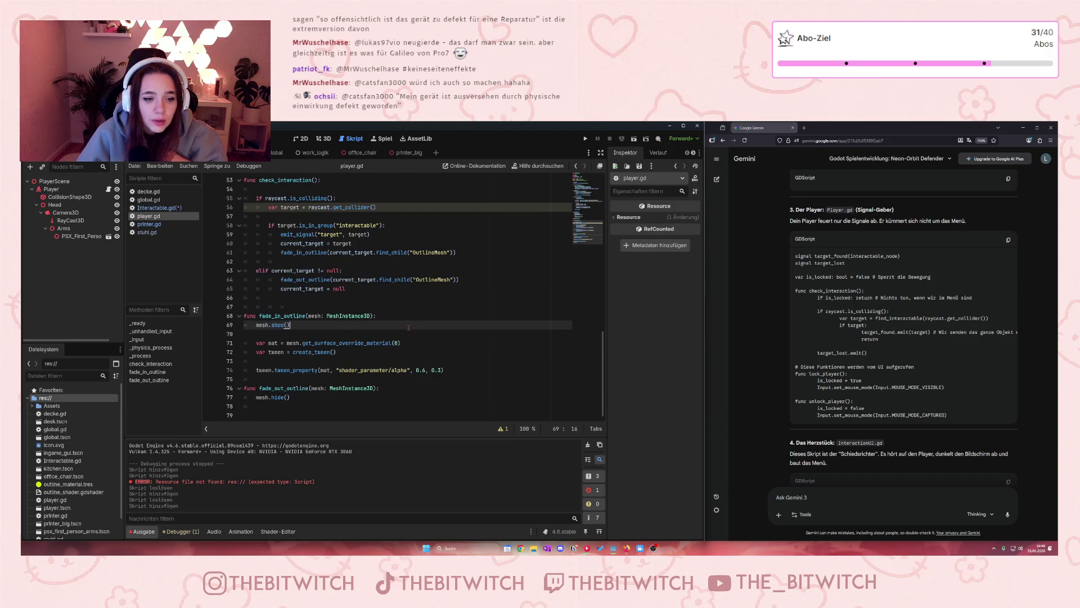
{"action": "scroll", "coordinate": [306, 354], "scroll_direction": "up", "scroll_amount": 2}
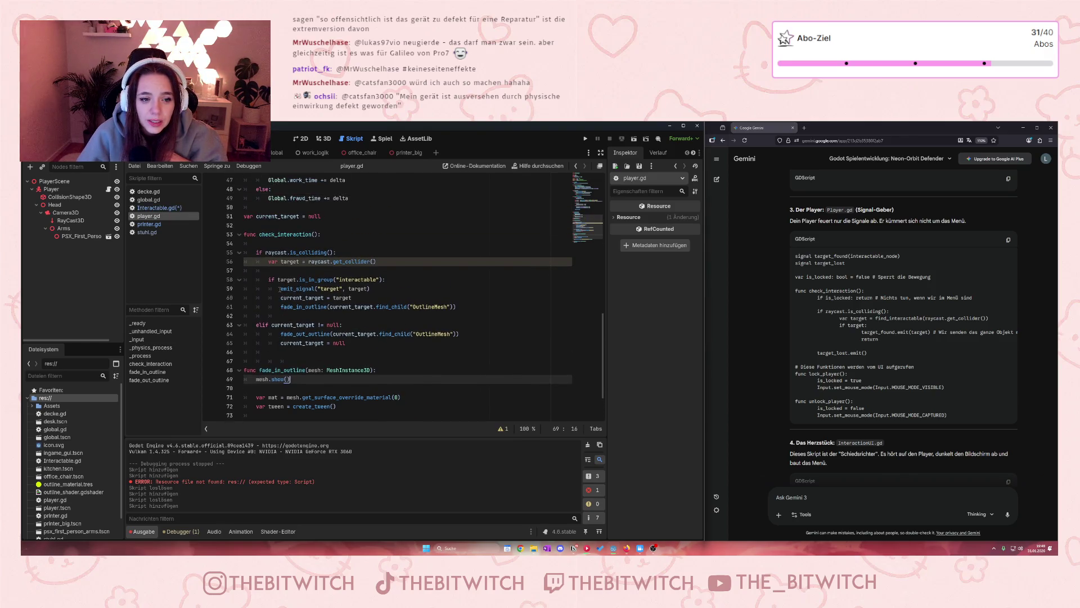
{"action": "left_click_drag", "start_coordinate": [279, 289], "coordinate": [384, 291]}
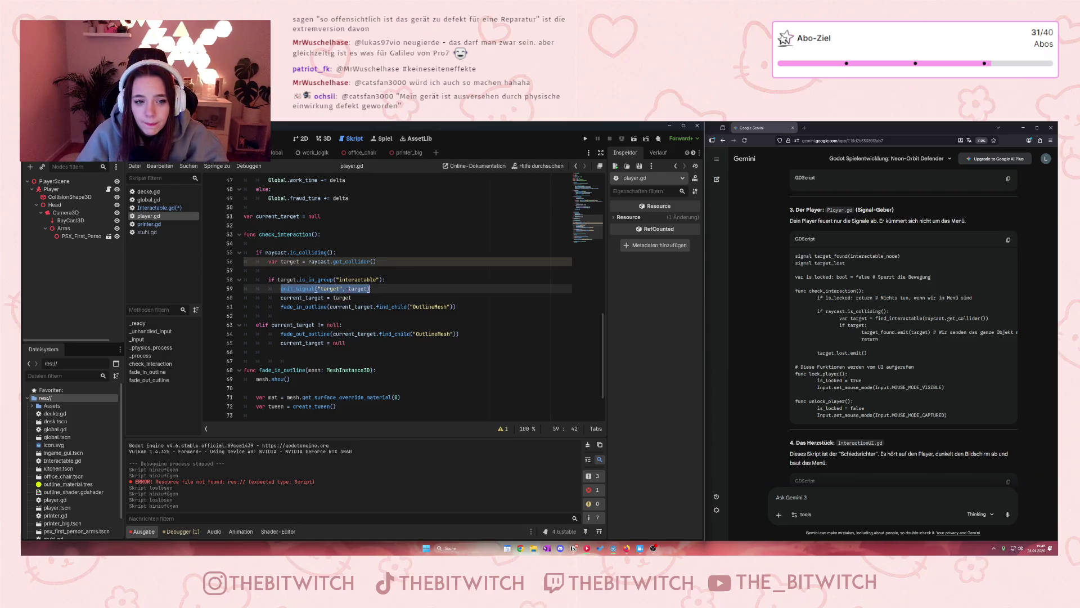
{"action": "left_click_drag", "start_coordinate": [349, 289], "coordinate": [318, 288]}
{"action": "key", "text": "BackSpace"}
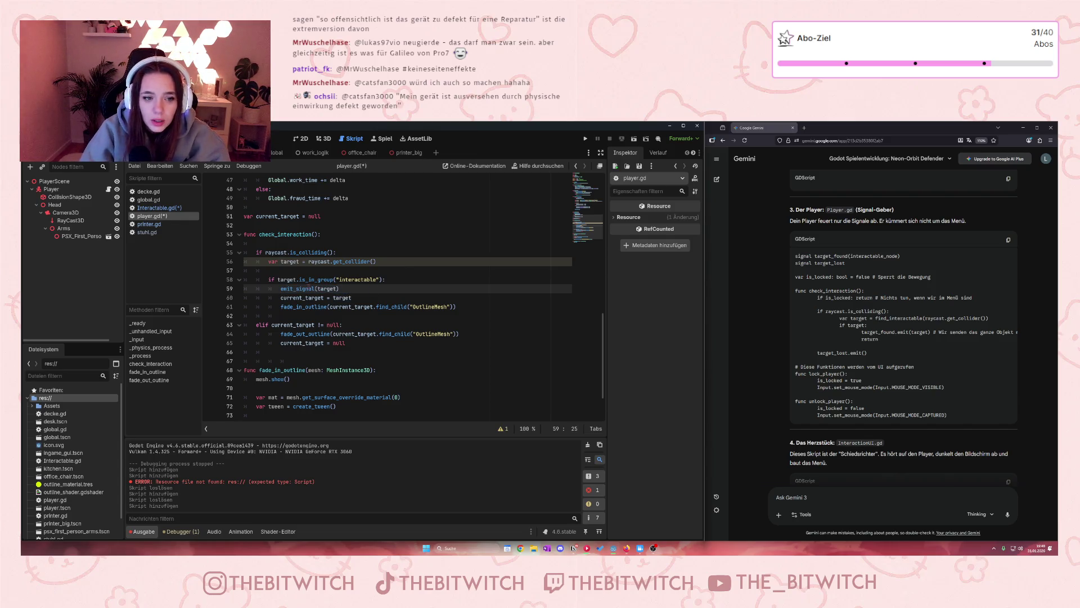
{"action": "left_click", "coordinate": [445, 326]}
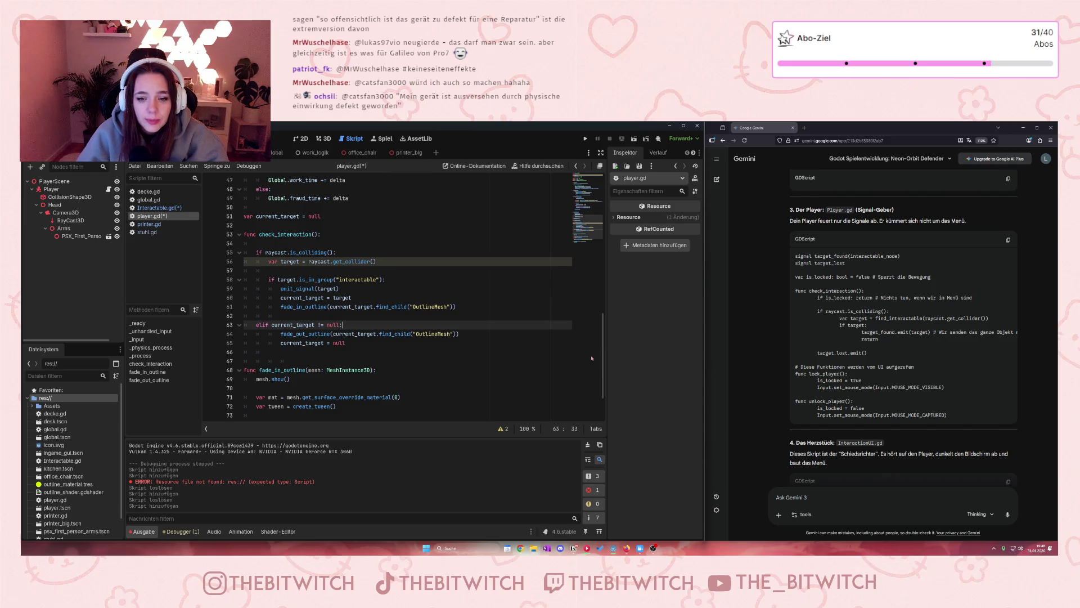
{"action": "left_click", "coordinate": [410, 344]}
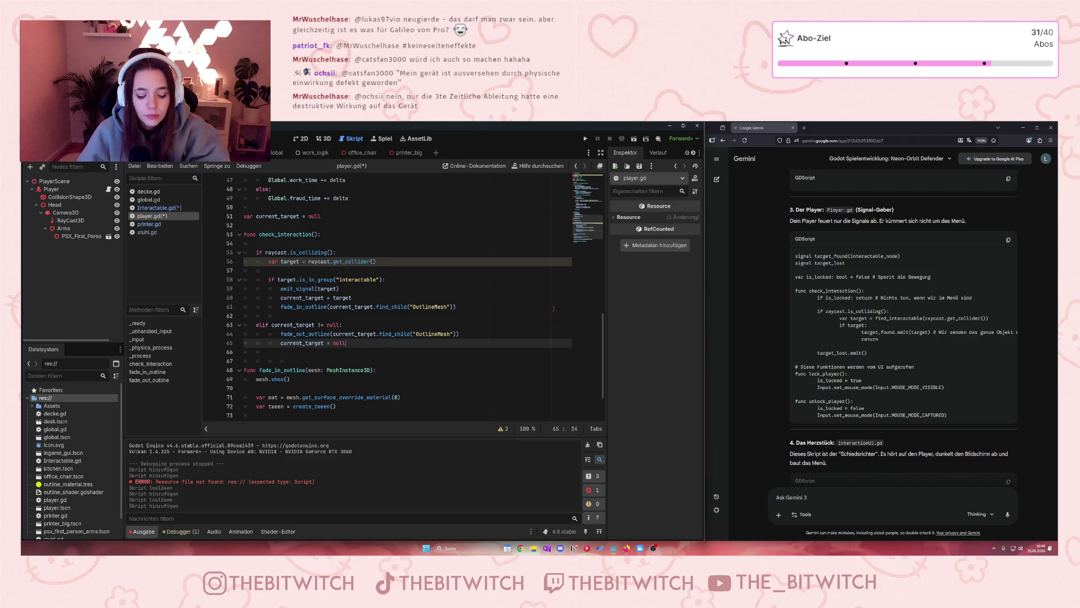
- Save the project and switch to the scene containing the Printer
{"action": "key", "text": "ctrl+s"}
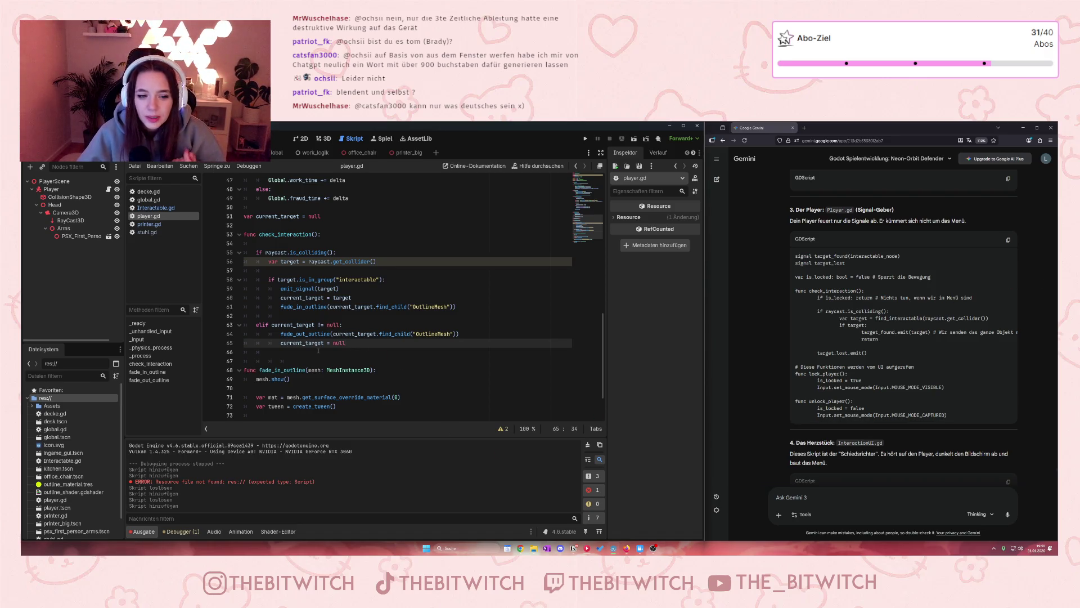
{"action": "scroll", "coordinate": [318, 350], "scroll_direction": "up", "scroll_amount": 10}
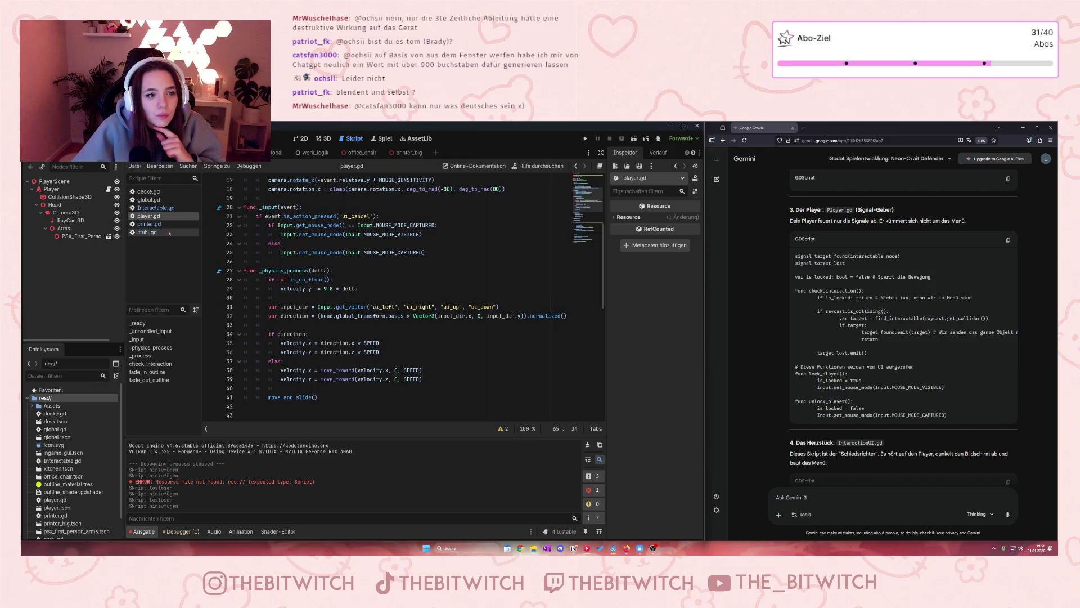
{"action": "key", "text": "ctrl+Tab"}
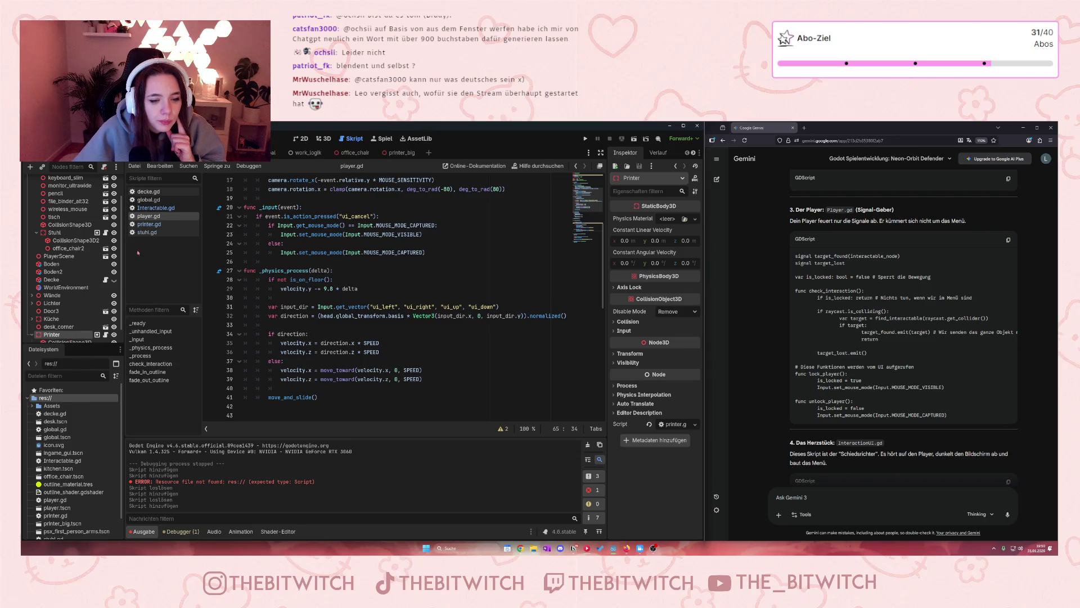
- Return to Interactable.gd and add a new line below the class_name declaration
{"action": "left_click", "coordinate": [162, 209]}
{"action": "left_click", "coordinate": [320, 233]}
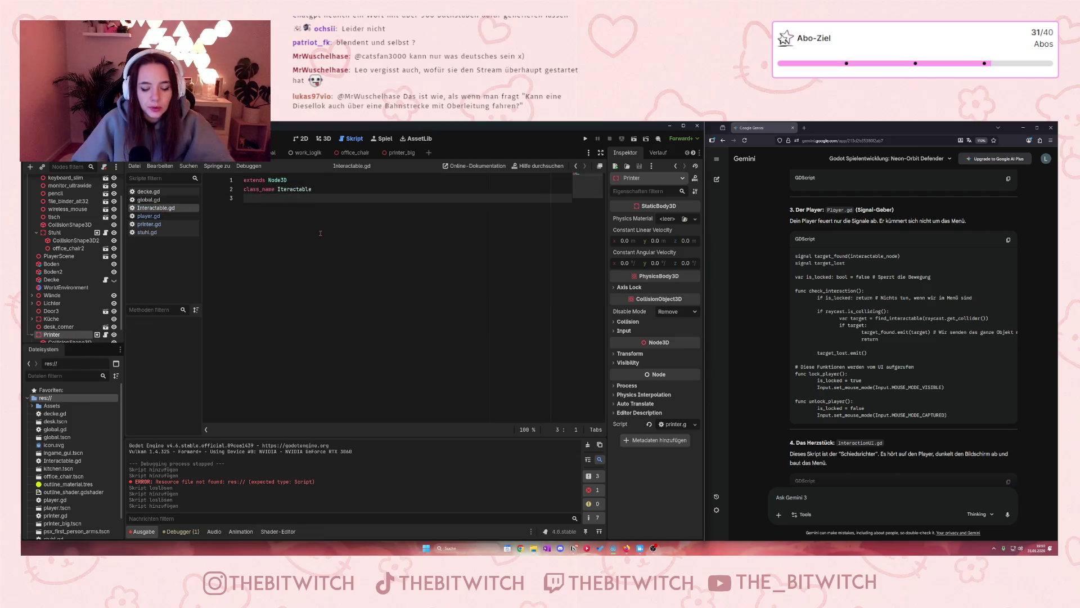
{"action": "key", "text": "Return"}
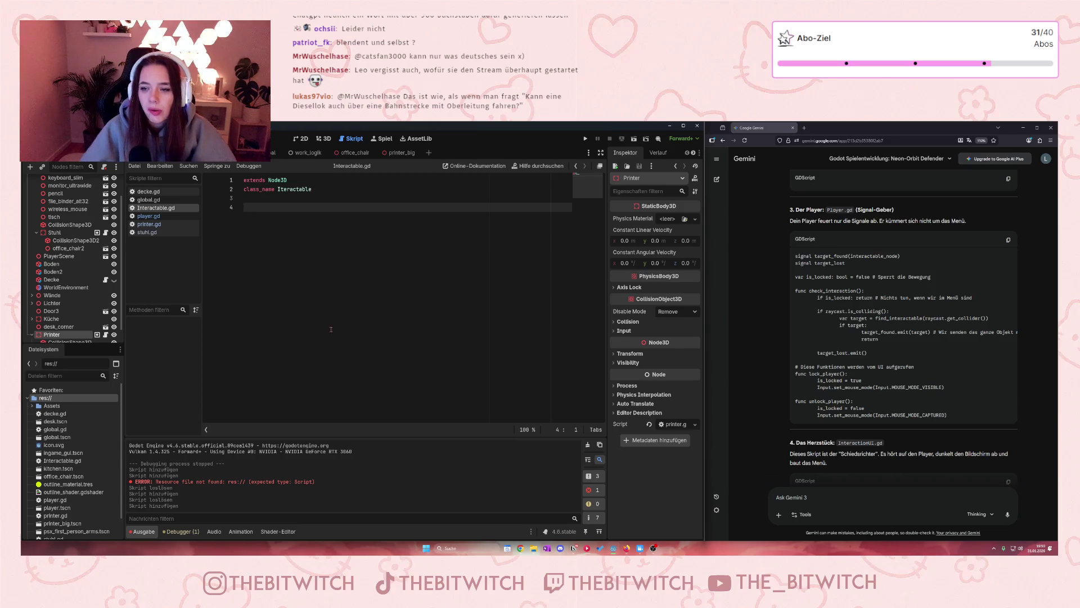
- Read through Gemini's suggested scripts, ending back at the Interactable.gd code block
{"action": "scroll", "coordinate": [857, 335], "scroll_direction": "down", "scroll_amount": 3}
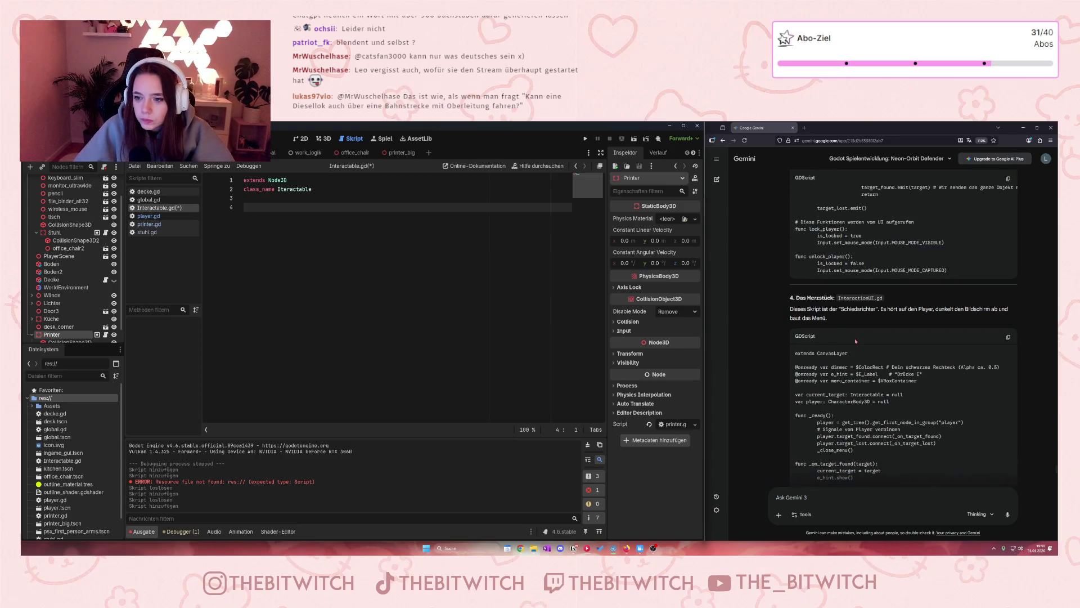
{"action": "left_click_drag", "start_coordinate": [820, 309], "coordinate": [886, 308]}
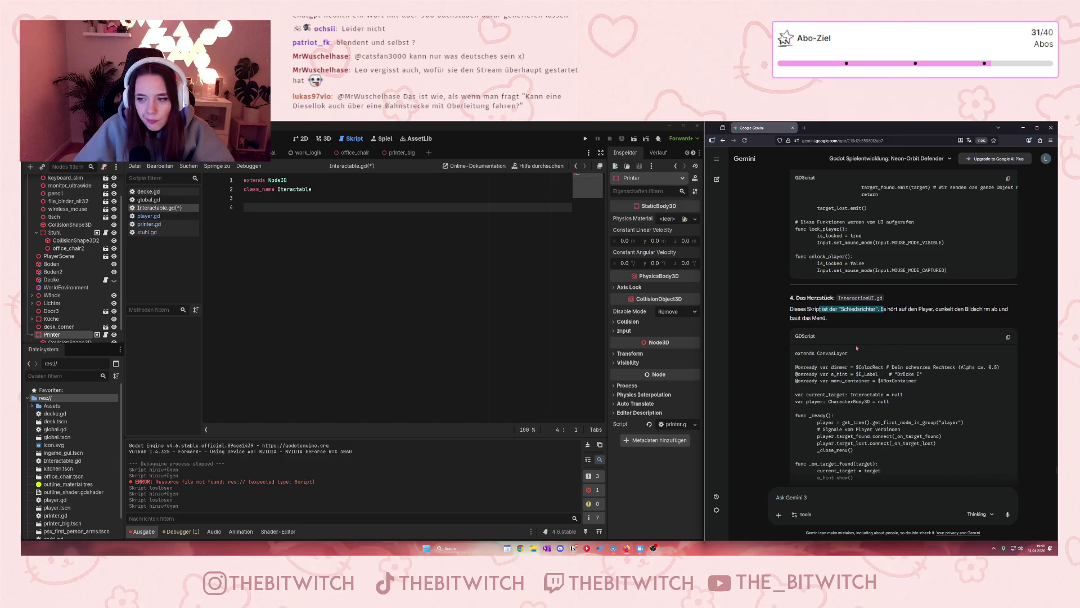
{"action": "scroll", "coordinate": [857, 348], "scroll_direction": "down", "scroll_amount": 4}
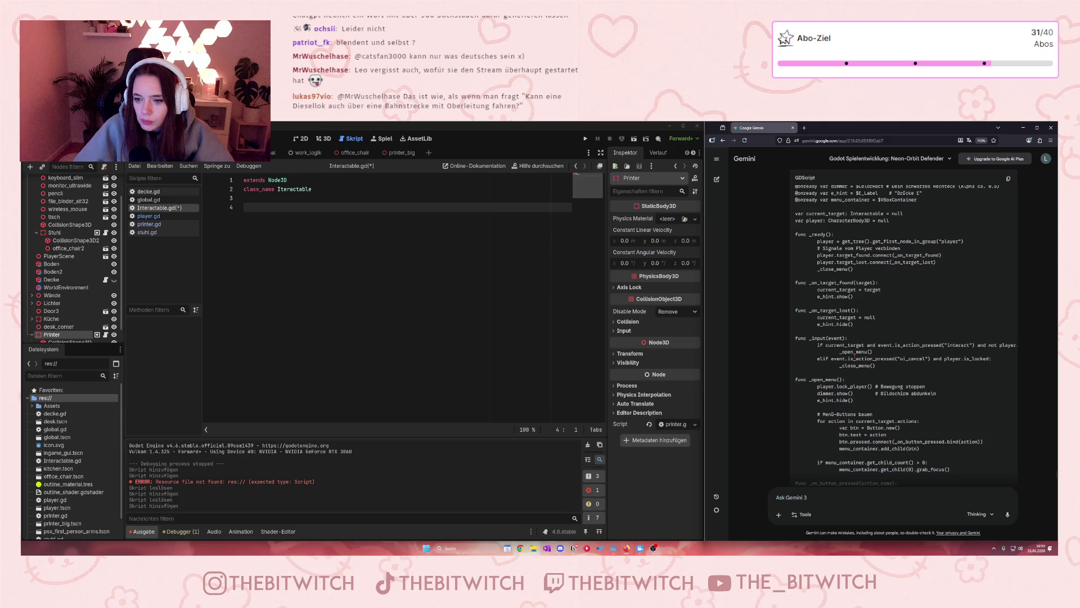
{"action": "scroll", "coordinate": [852, 344], "scroll_direction": "down", "scroll_amount": 4}
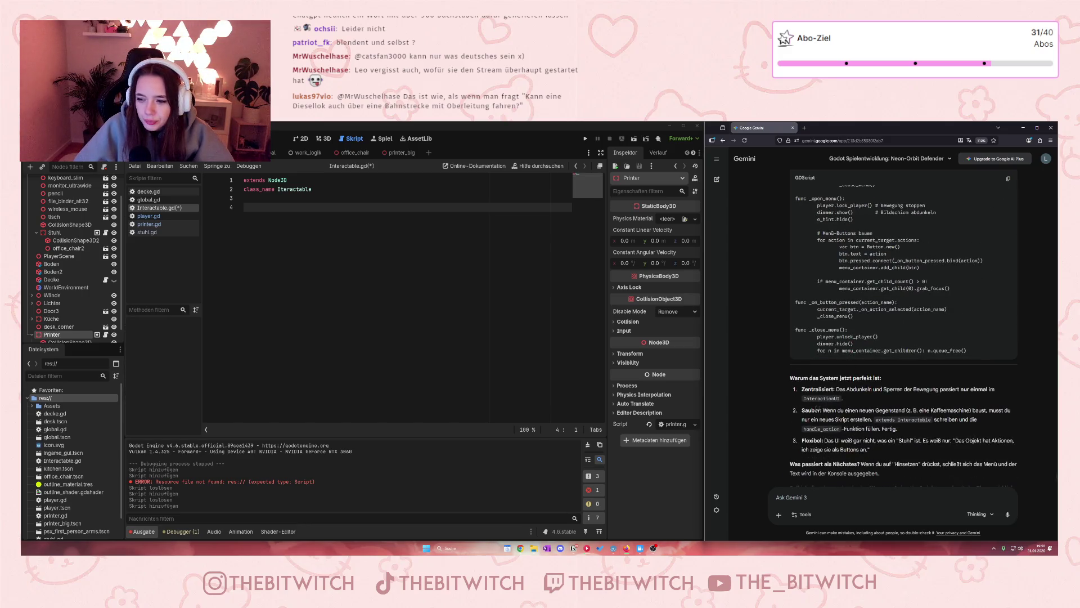
{"action": "scroll", "coordinate": [812, 420], "scroll_direction": "down", "scroll_amount": 1}
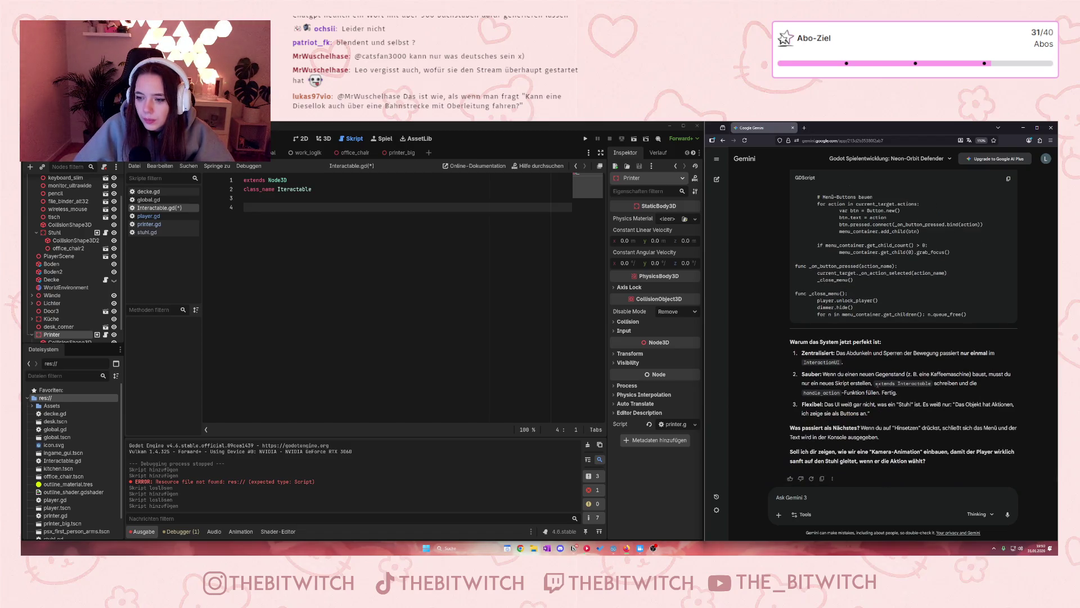
{"action": "scroll", "coordinate": [951, 383], "scroll_direction": "up", "scroll_amount": 10}
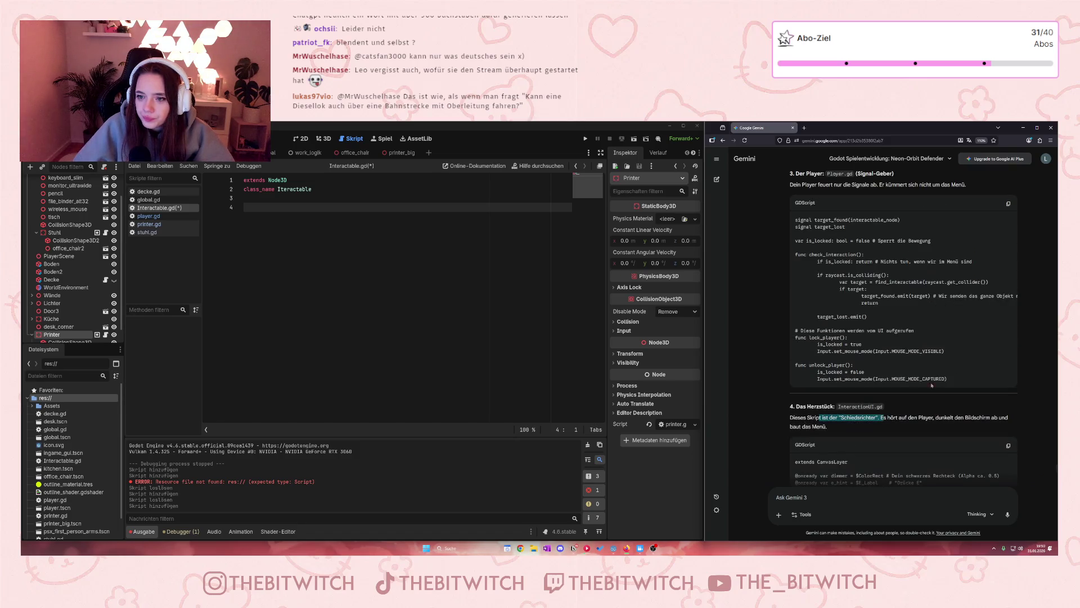
{"action": "left_click", "coordinate": [838, 409]}
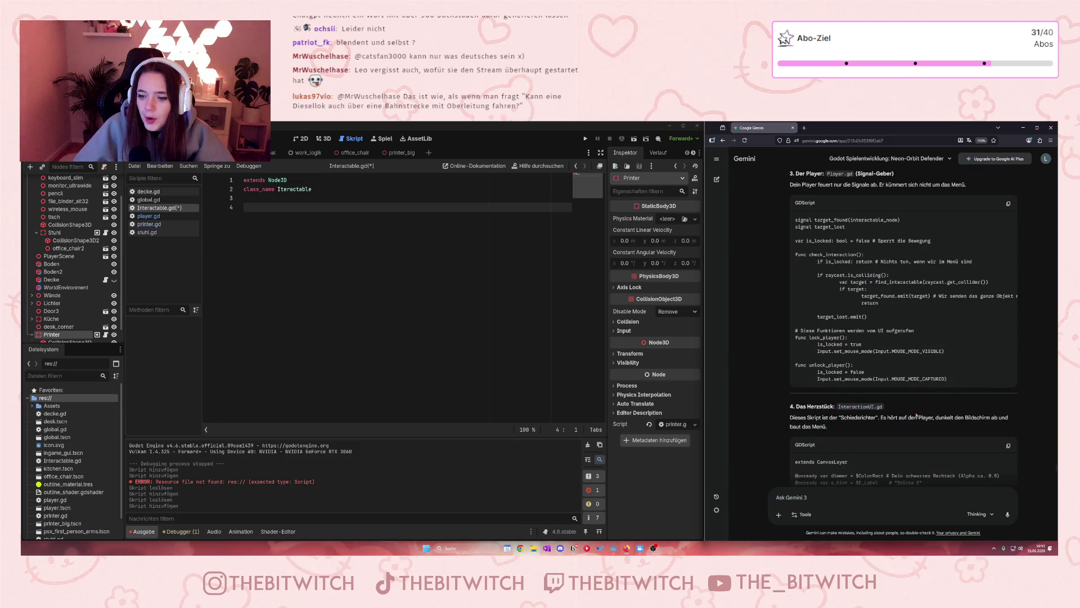
{"action": "scroll", "coordinate": [872, 424], "scroll_direction": "down", "scroll_amount": 3}
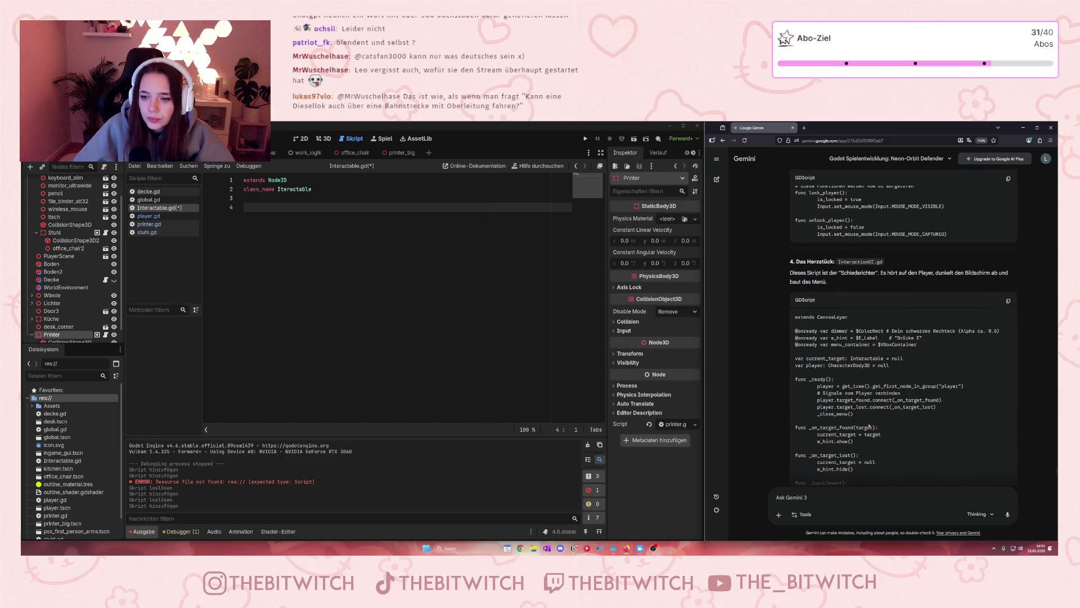
{"action": "scroll", "coordinate": [868, 426], "scroll_direction": "down", "scroll_amount": 3}
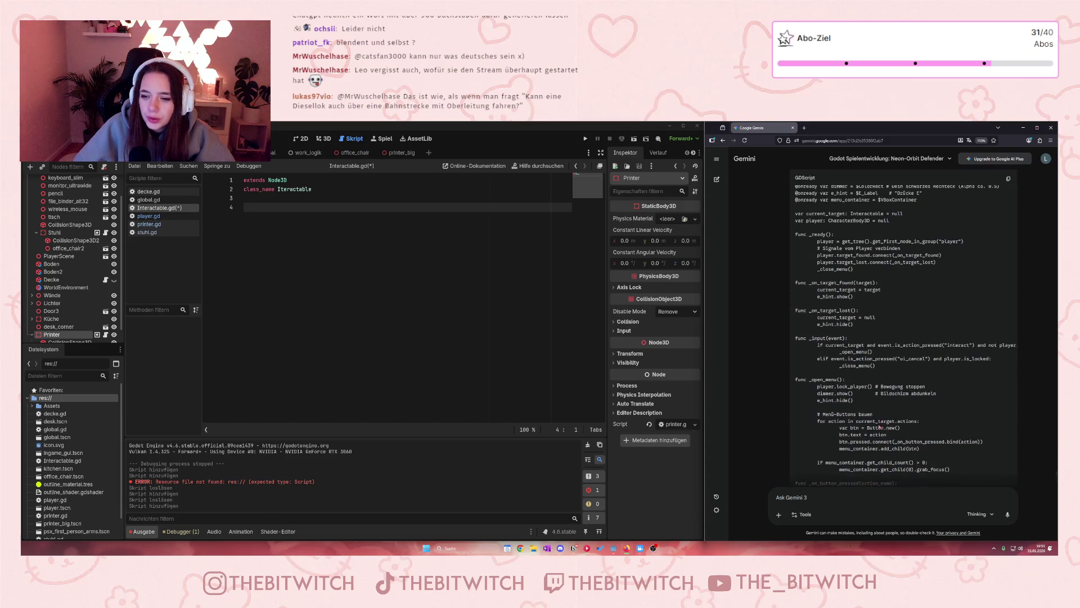
{"action": "scroll", "coordinate": [878, 427], "scroll_direction": "down", "scroll_amount": 2}
{"action": "scroll", "coordinate": [882, 434], "scroll_direction": "down", "scroll_amount": 2}
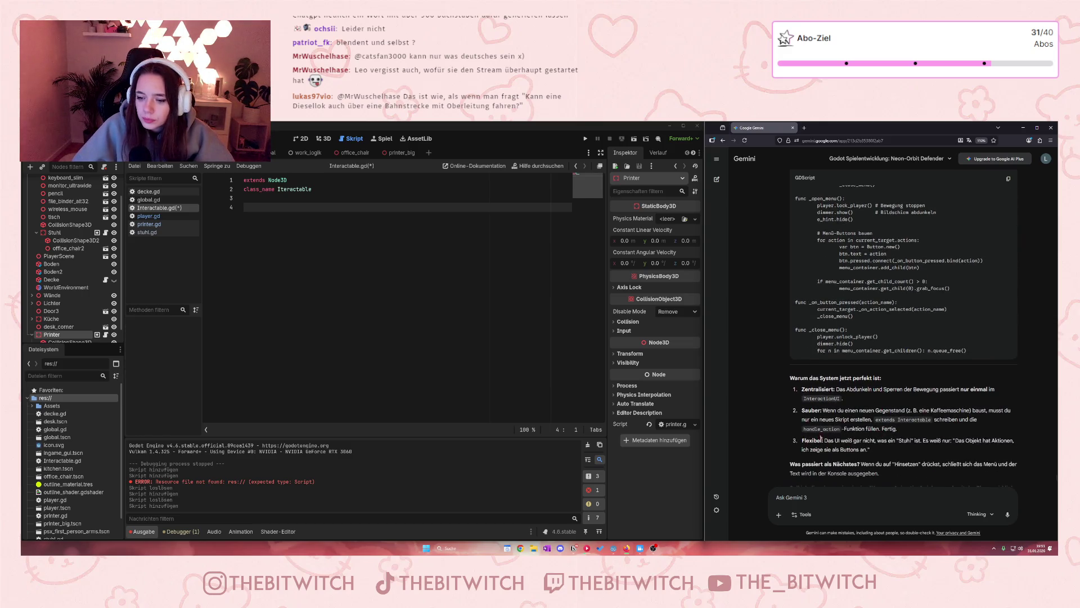
{"action": "scroll", "coordinate": [919, 452], "scroll_direction": "down", "scroll_amount": 1}
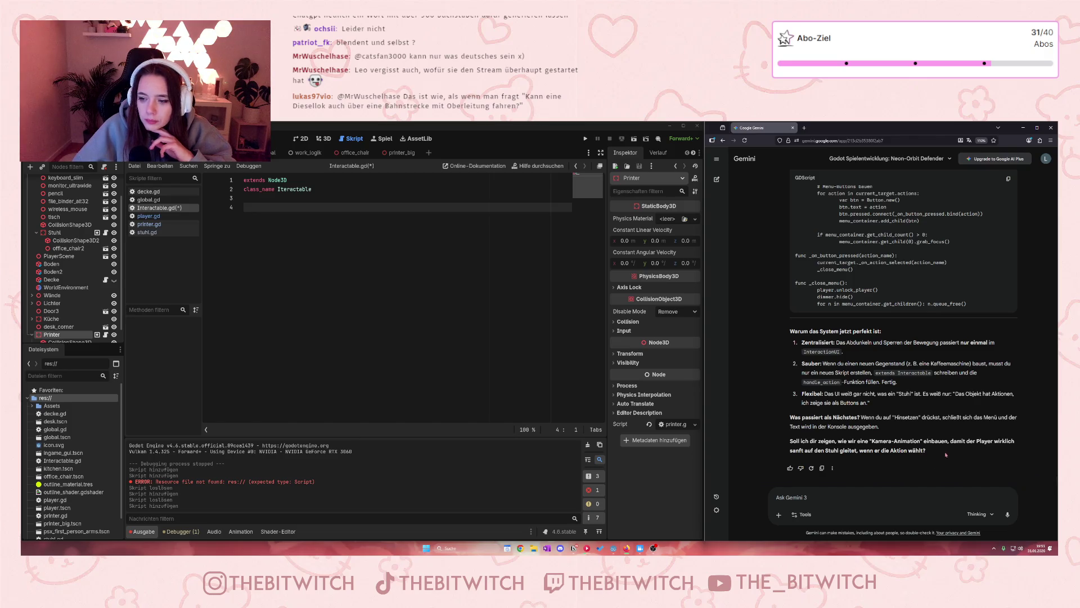
{"action": "scroll", "coordinate": [941, 450], "scroll_direction": "up", "scroll_amount": 1}
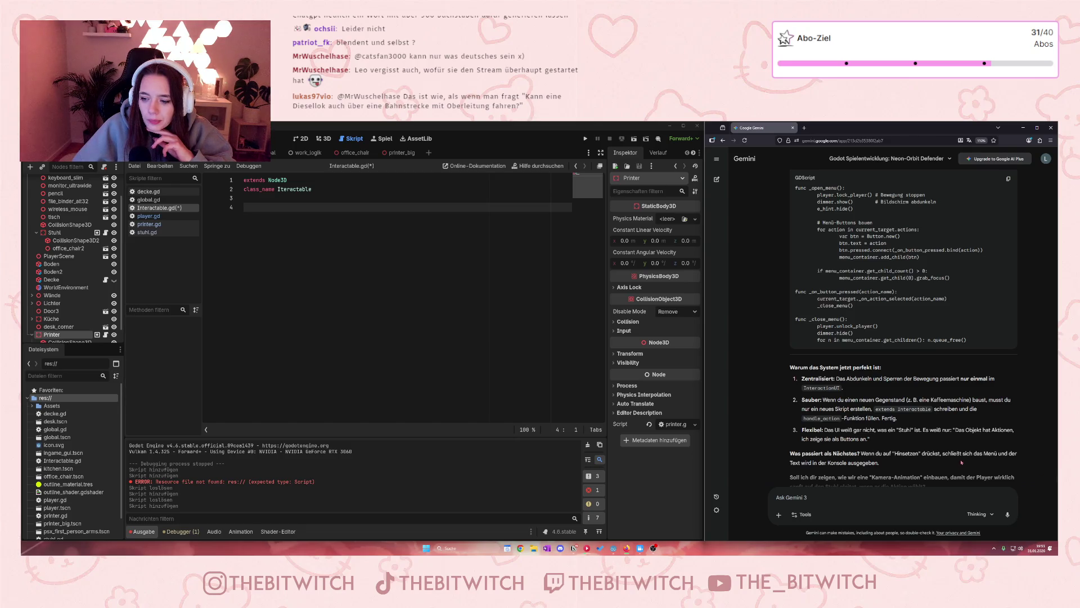
{"action": "scroll", "coordinate": [959, 463], "scroll_direction": "up", "scroll_amount": 10}
{"action": "scroll", "coordinate": [960, 462], "scroll_direction": "down", "scroll_amount": 10}
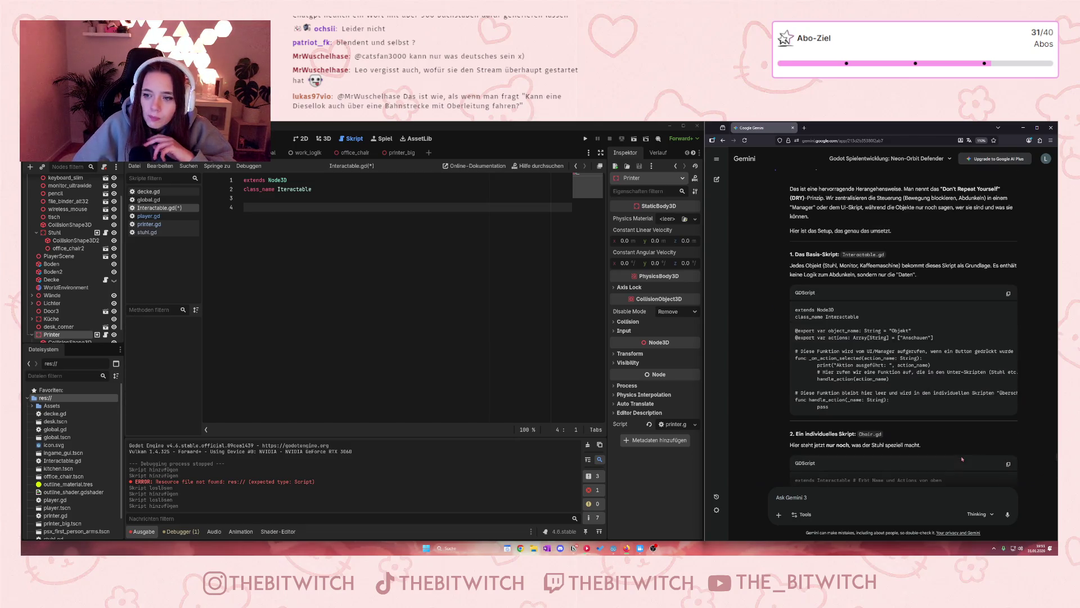
{"action": "scroll", "coordinate": [926, 308], "scroll_direction": "down", "scroll_amount": 2}
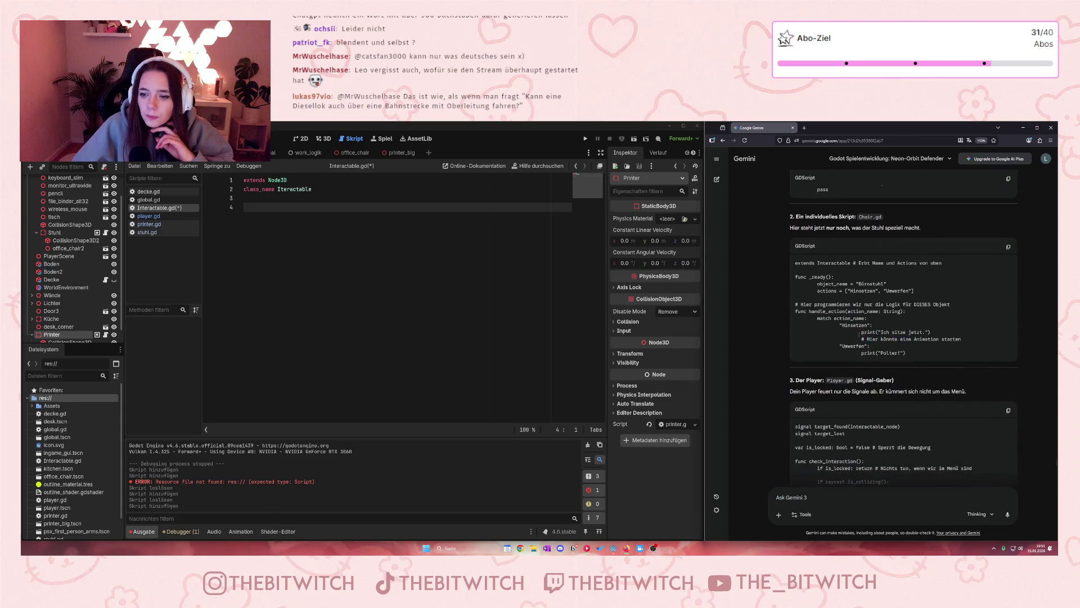
{"action": "left_click_drag", "start_coordinate": [861, 332], "coordinate": [964, 335]}
{"action": "left_click", "coordinate": [943, 353]}
{"action": "scroll", "coordinate": [771, 385], "scroll_direction": "up", "scroll_amount": 4}
{"action": "type", "text": "@"}
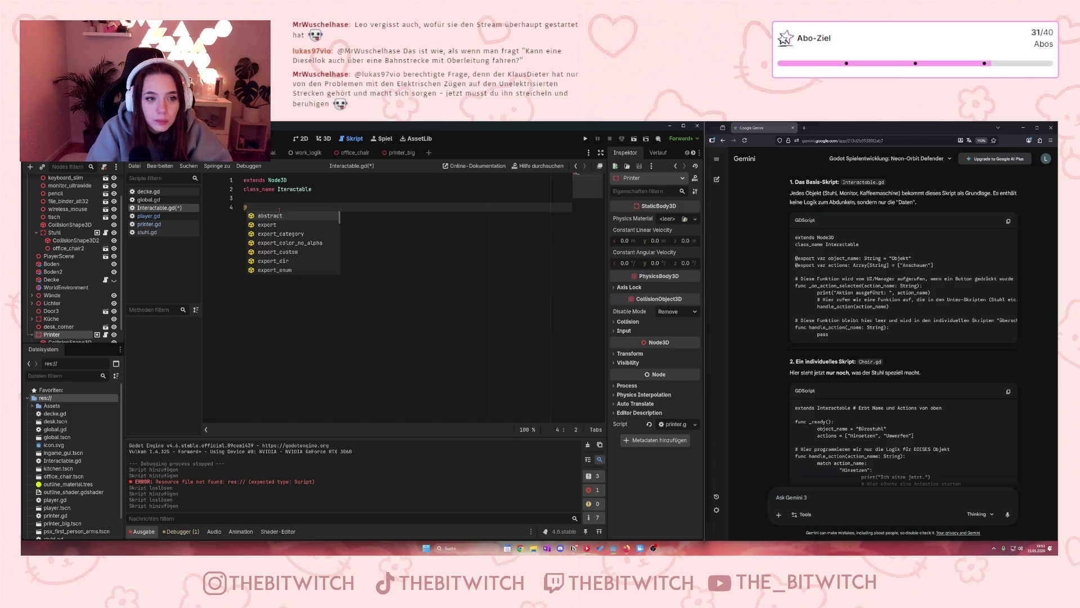
{"action": "type", "text": "export "}
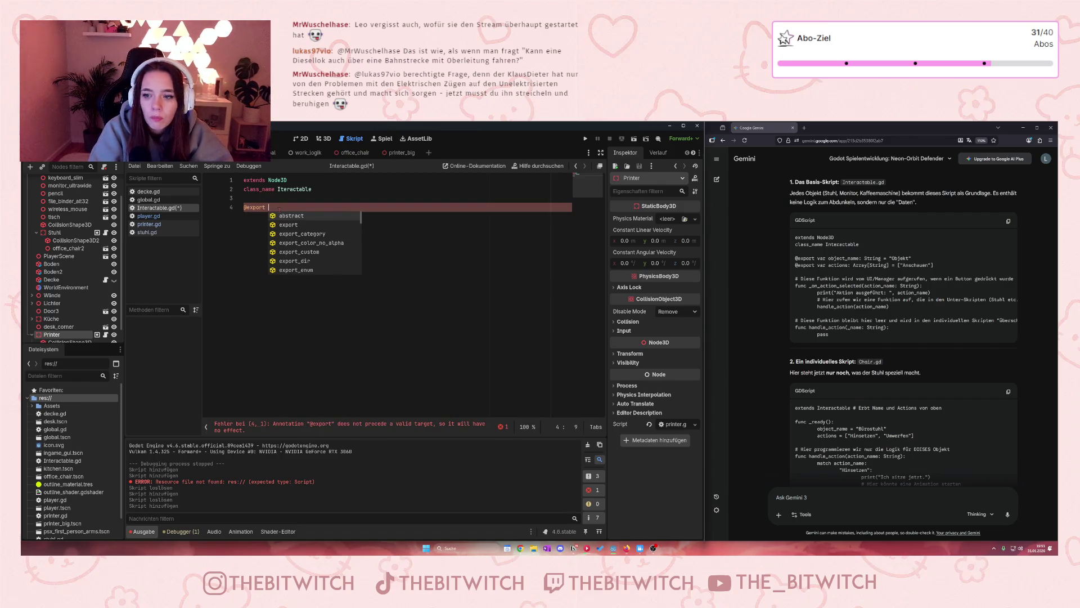
{"action": "type", "text": "var obj"}
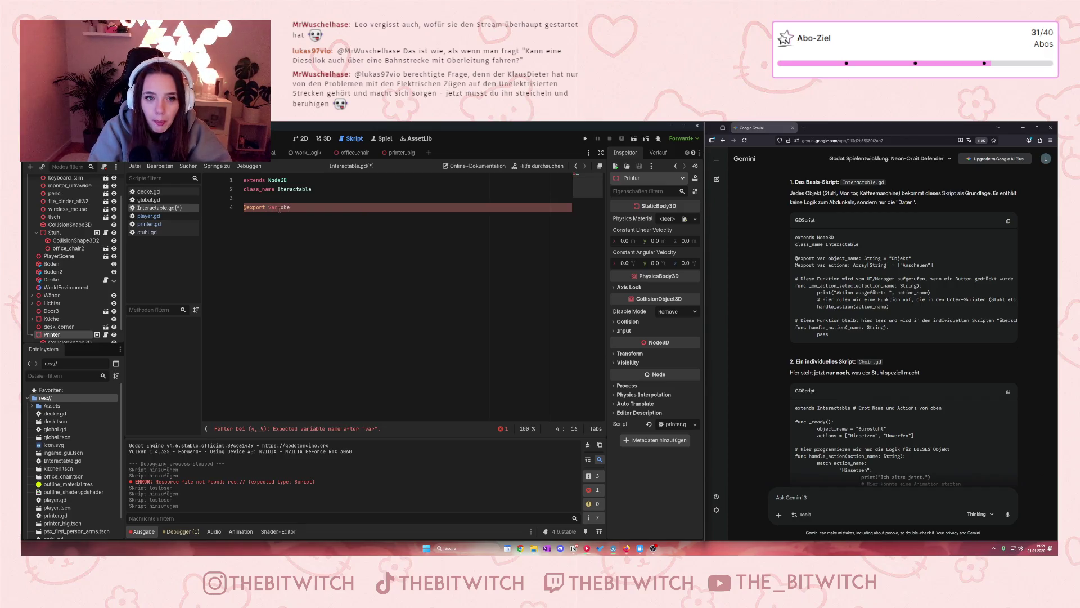
{"action": "type", "text": "e"}
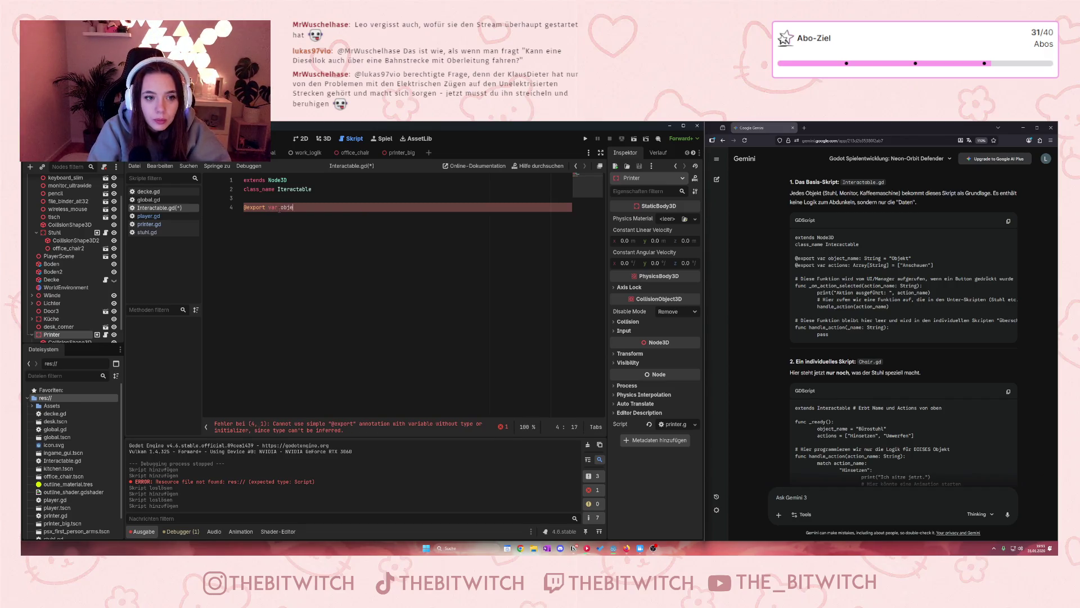
{"action": "type", "text": "ct"}
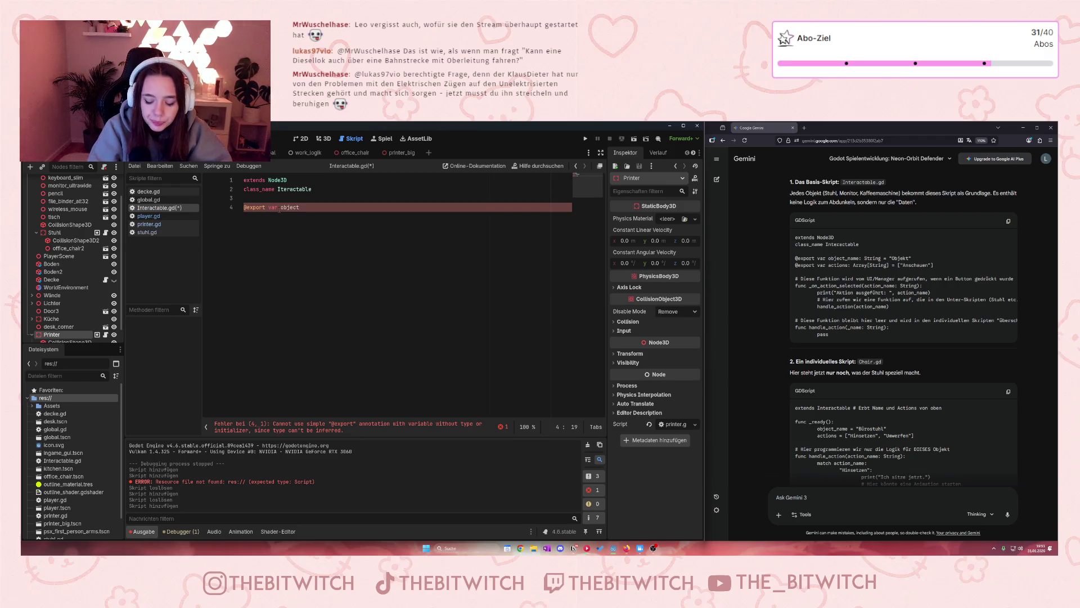
{"action": "type", "text": "_name: "}
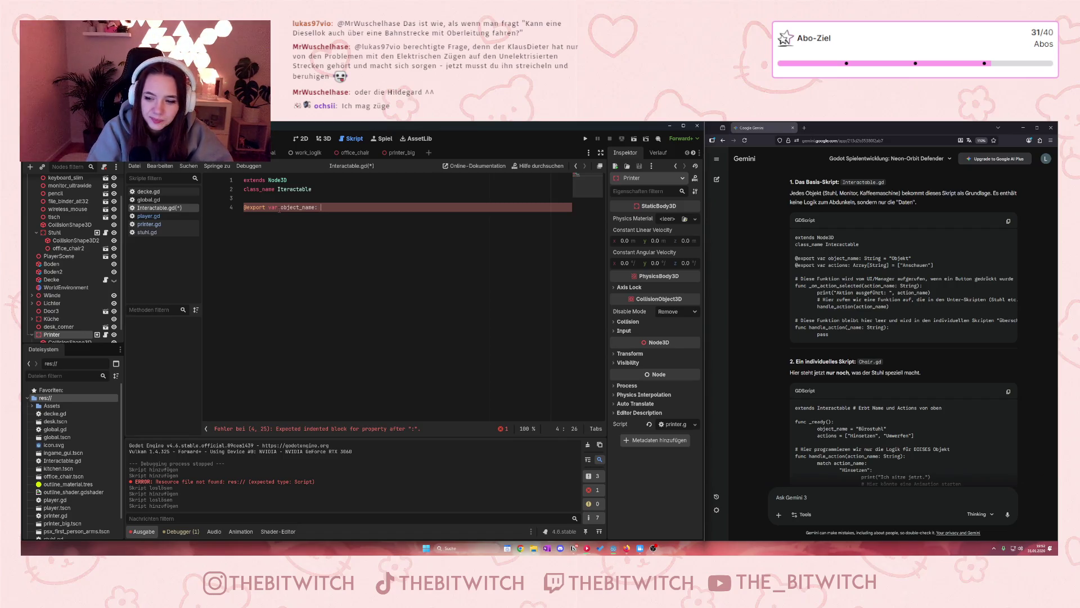
{"action": "type", "text": "String = "}
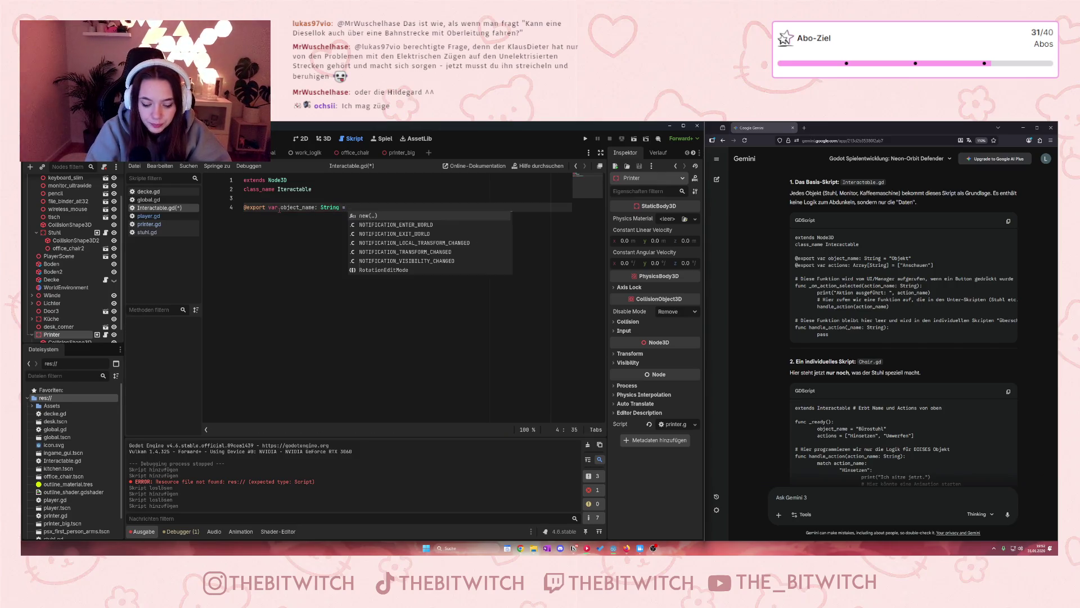
{"action": "type", "text": "\"Object"}
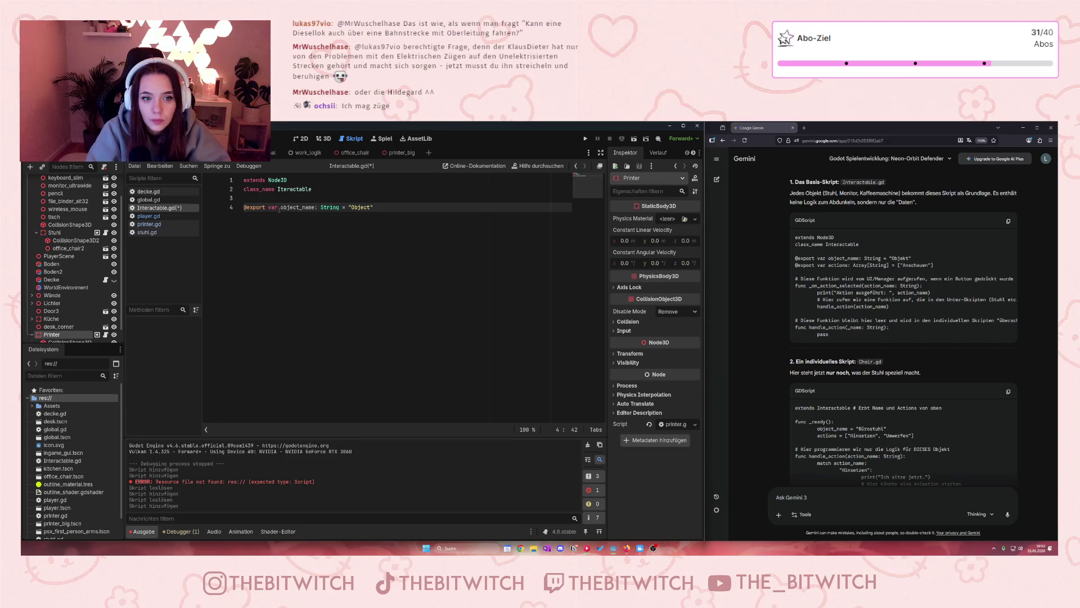
{"action": "key", "text": "Return"}
{"action": "type", "text": "@"}
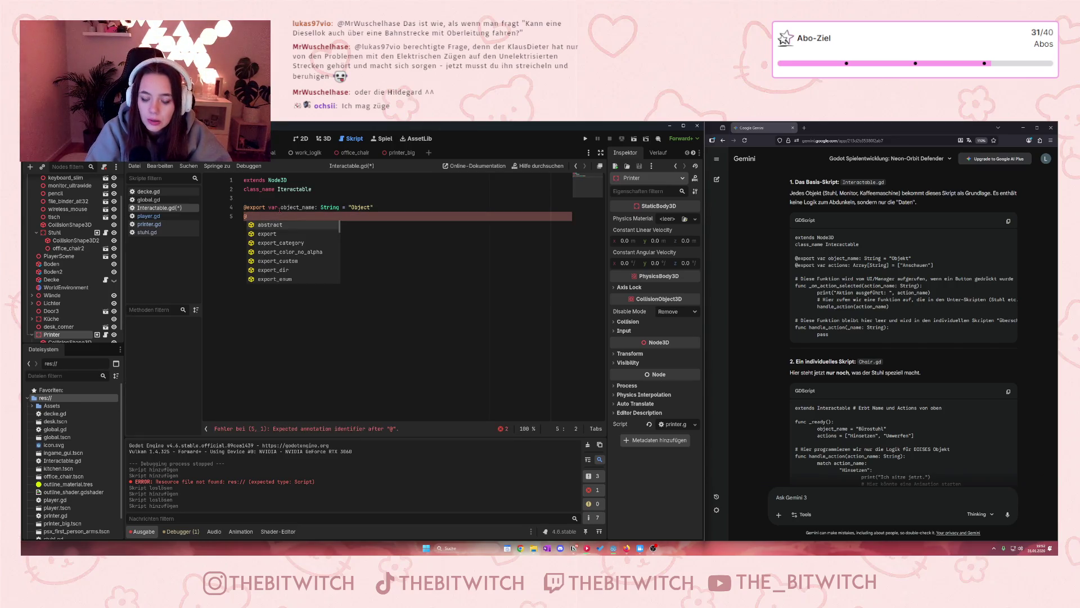
{"action": "type", "text": "export var "}
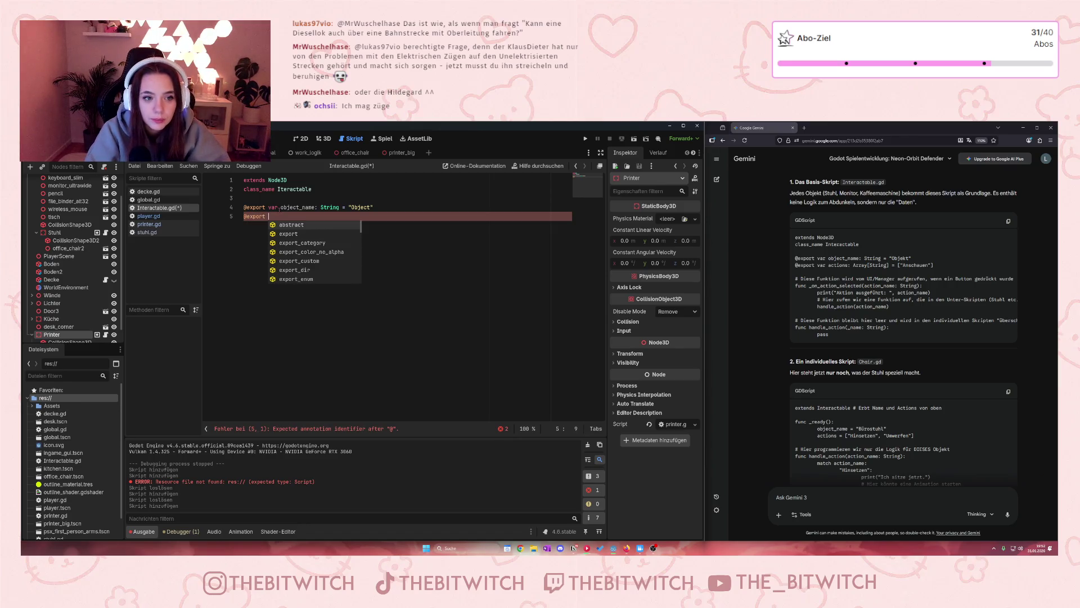
{"action": "type", "text": "actions: Arra"}
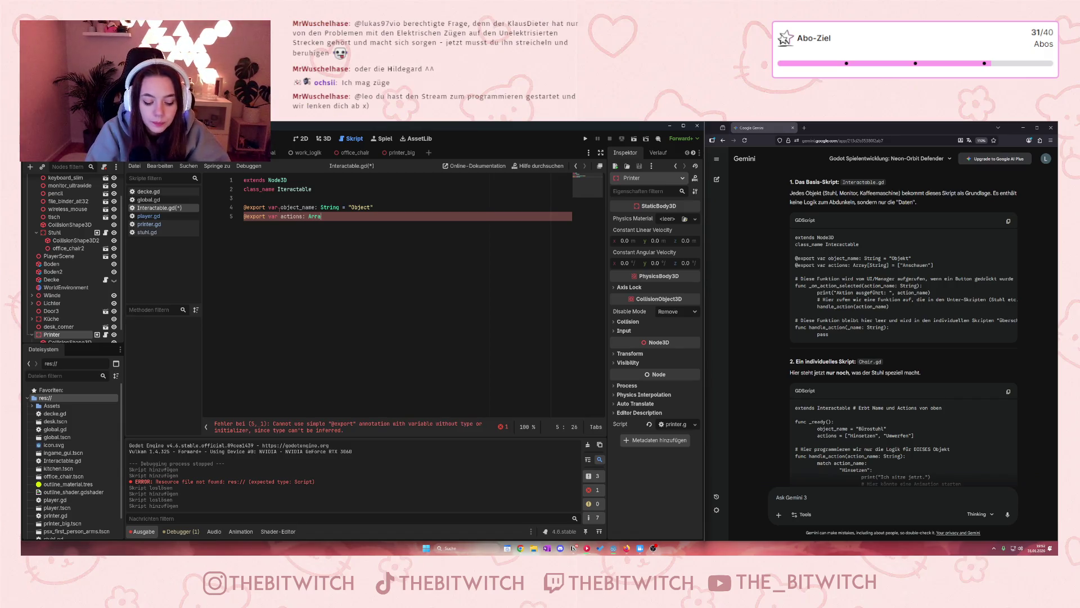
{"action": "type", "text": "y["}
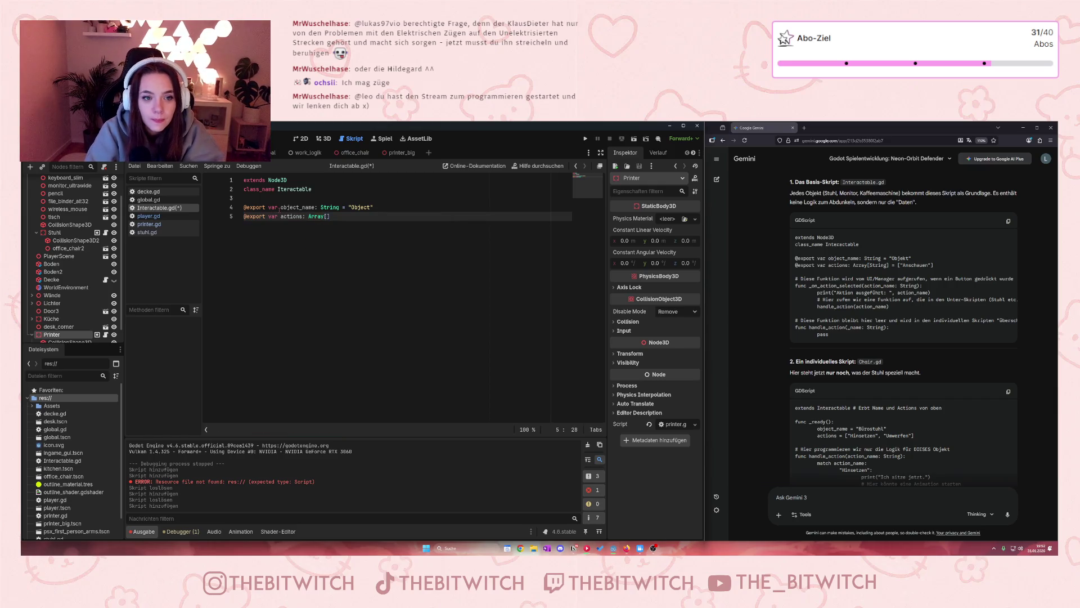
{"action": "type", "text": "String "}
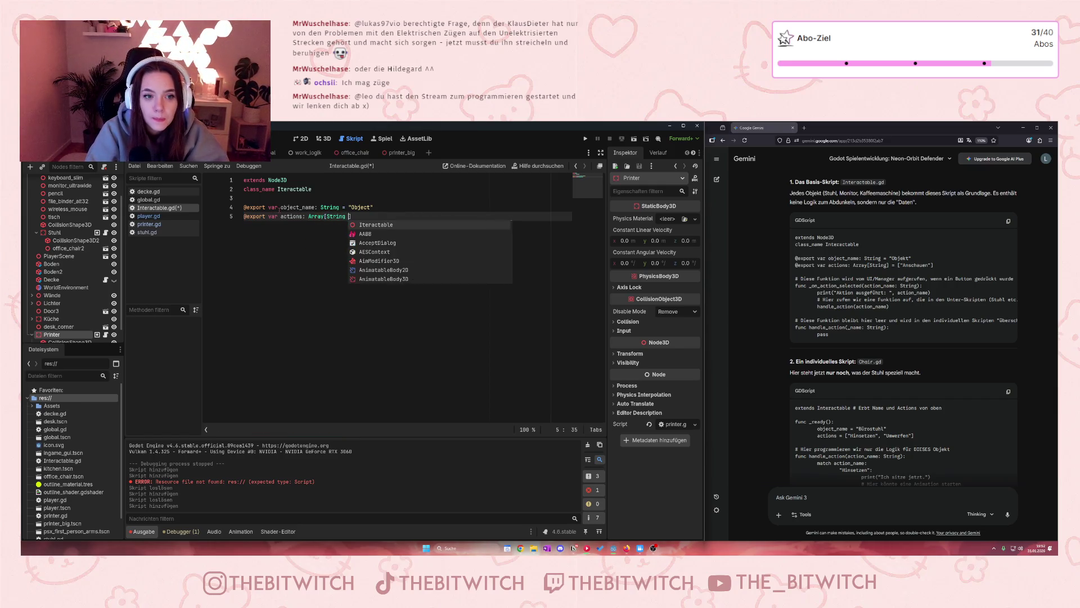
{"action": "type", "text": "]"}
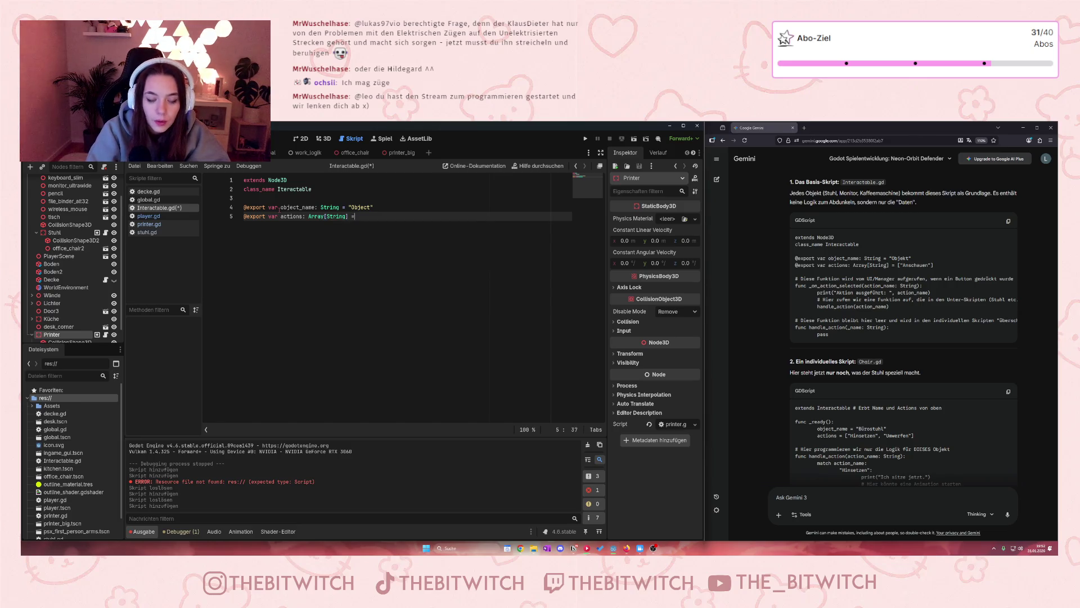
{"action": "type", "text": " = "}
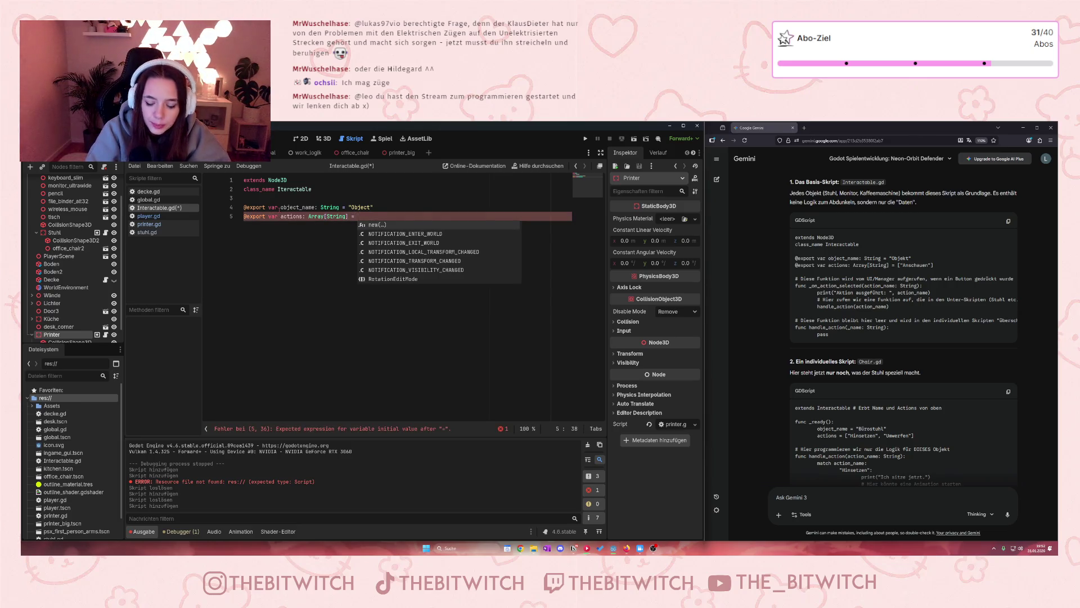
{"action": "type", "text": "["}
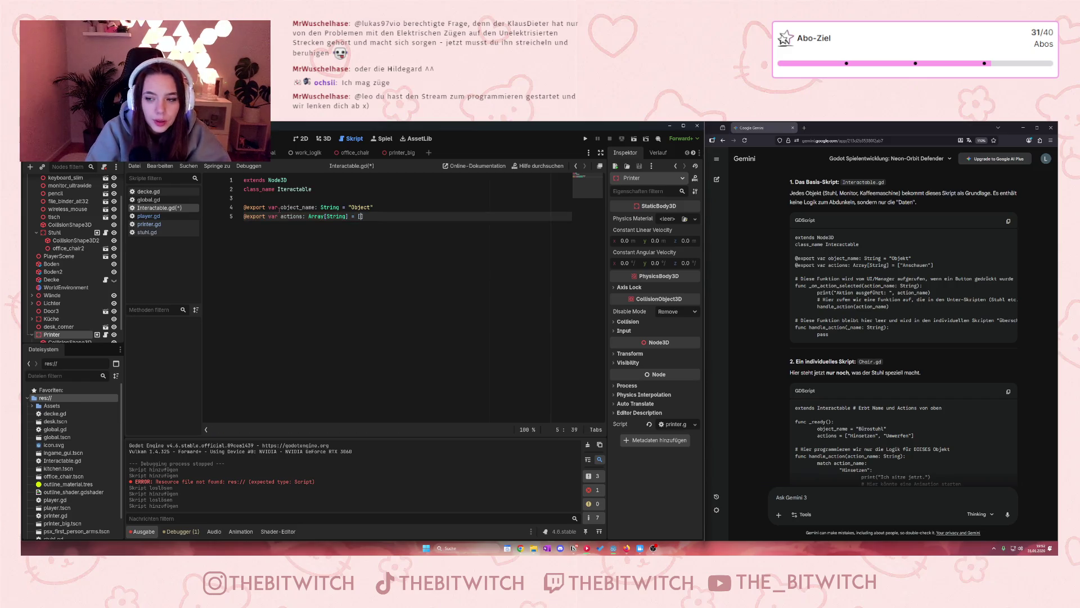
{"action": "type", "text": "\"Anschauen"}
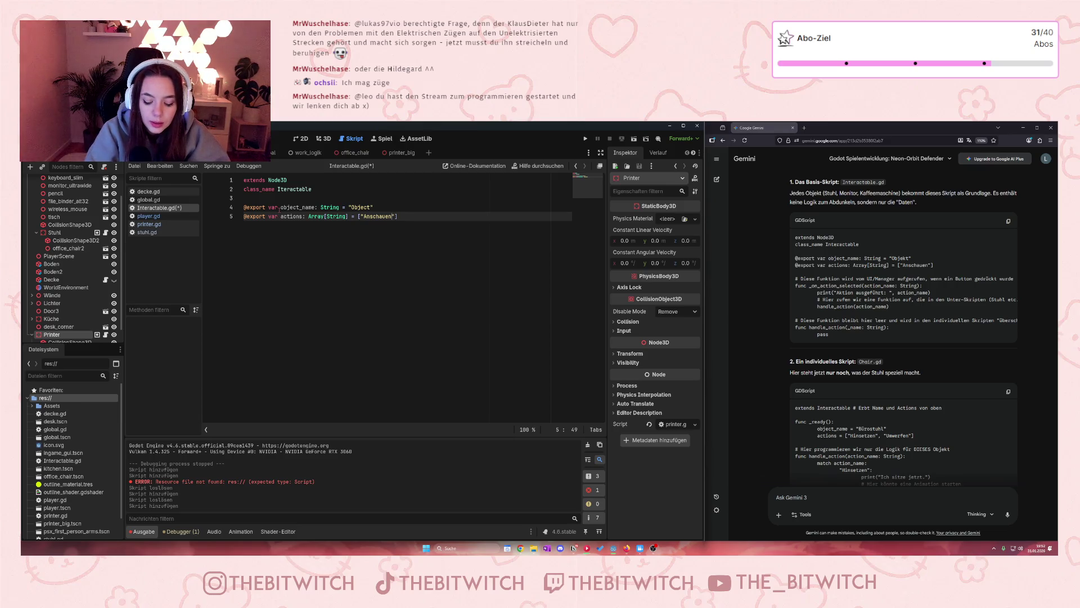
{"action": "type", "text": "\""}
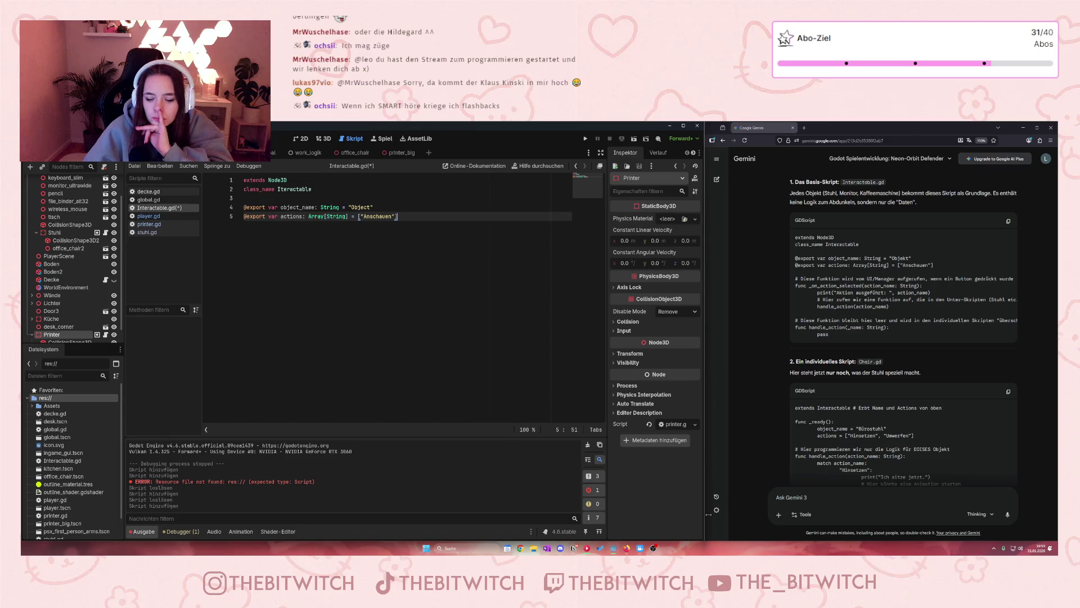
- Scroll the view to check both exported variable lines in Interactable.gd
{"action": "scroll", "coordinate": [807, 441], "scroll_direction": "down", "scroll_amount": 2}
{"action": "scroll", "coordinate": [805, 440], "scroll_direction": "up", "scroll_amount": 3}
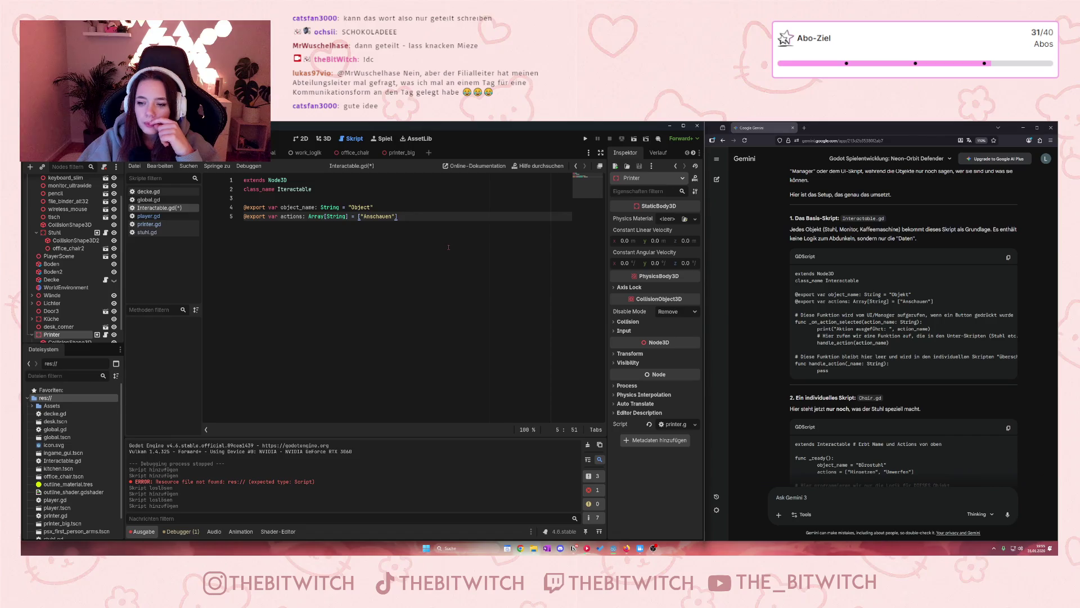
- Begin line 7 with 'func _on_action_selected(action_name: String'
{"action": "key", "text": "Return"}
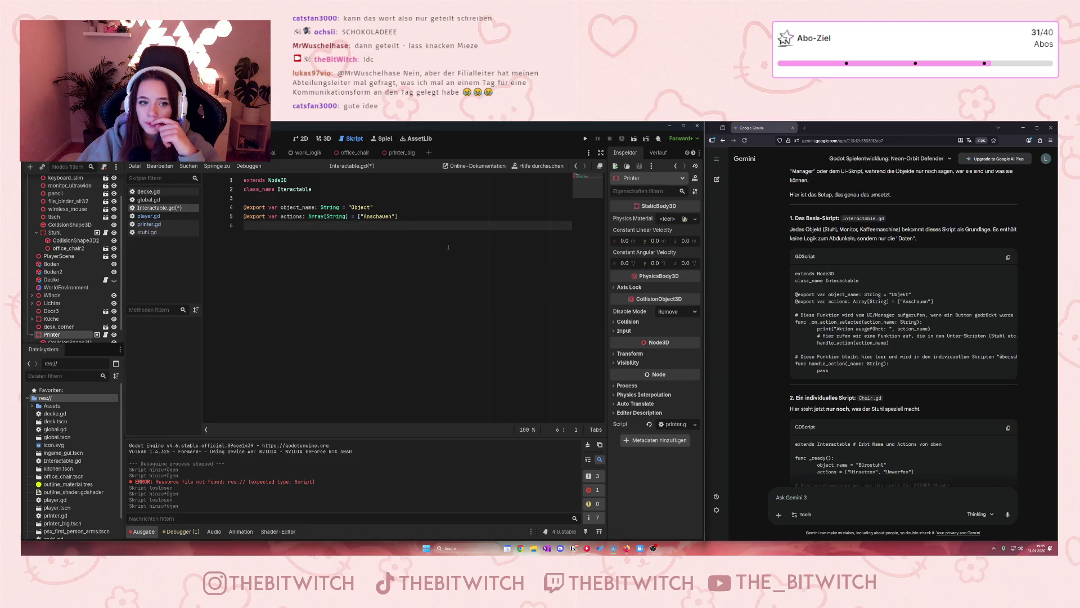
{"action": "type", "text": "fu"}
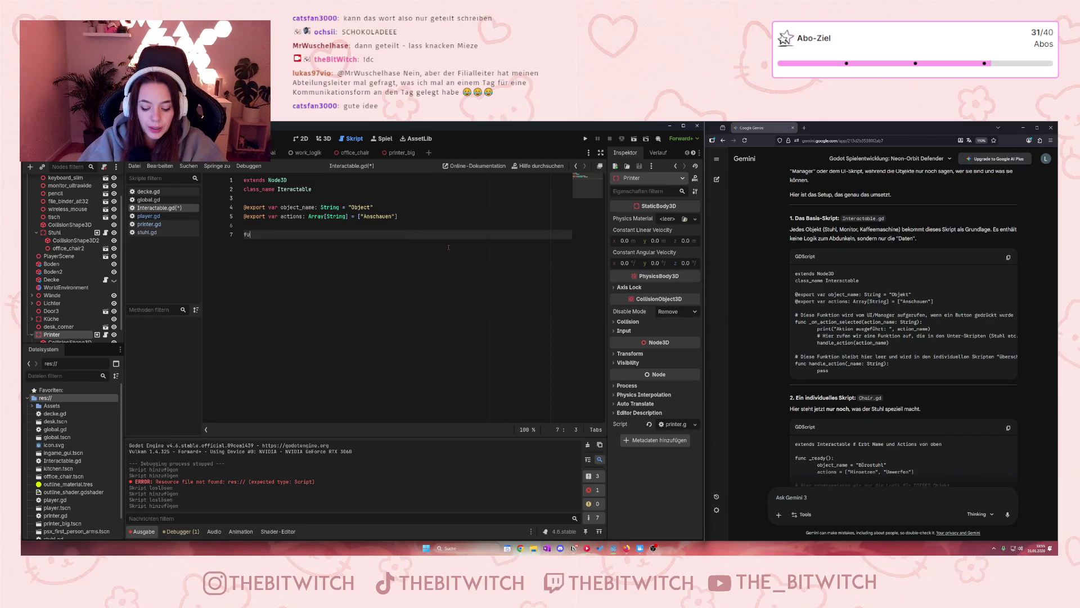
{"action": "type", "text": "nc _"}
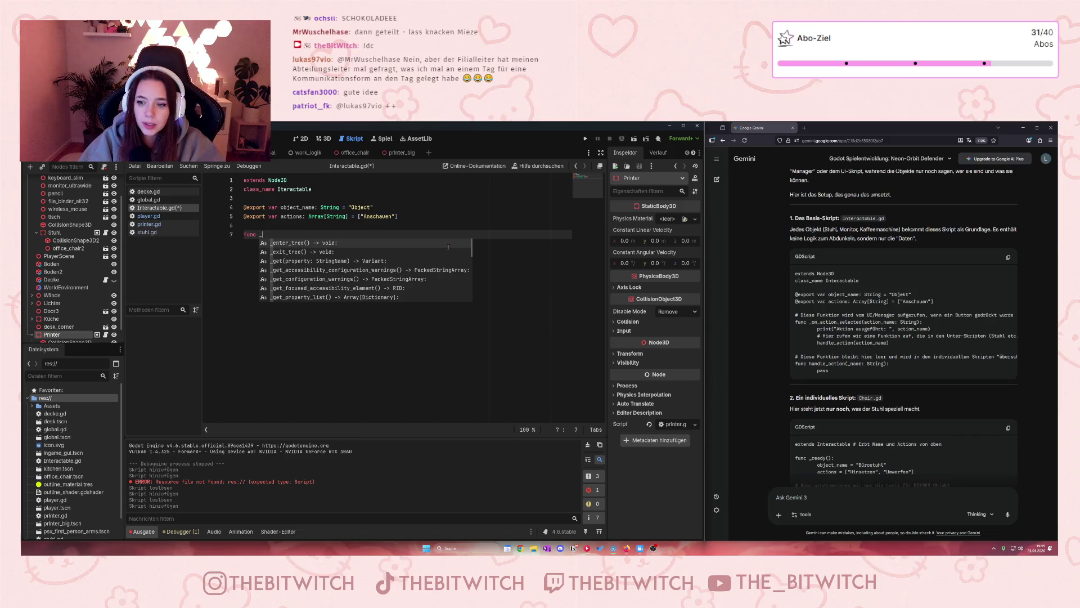
{"action": "type", "text": "on_action"}
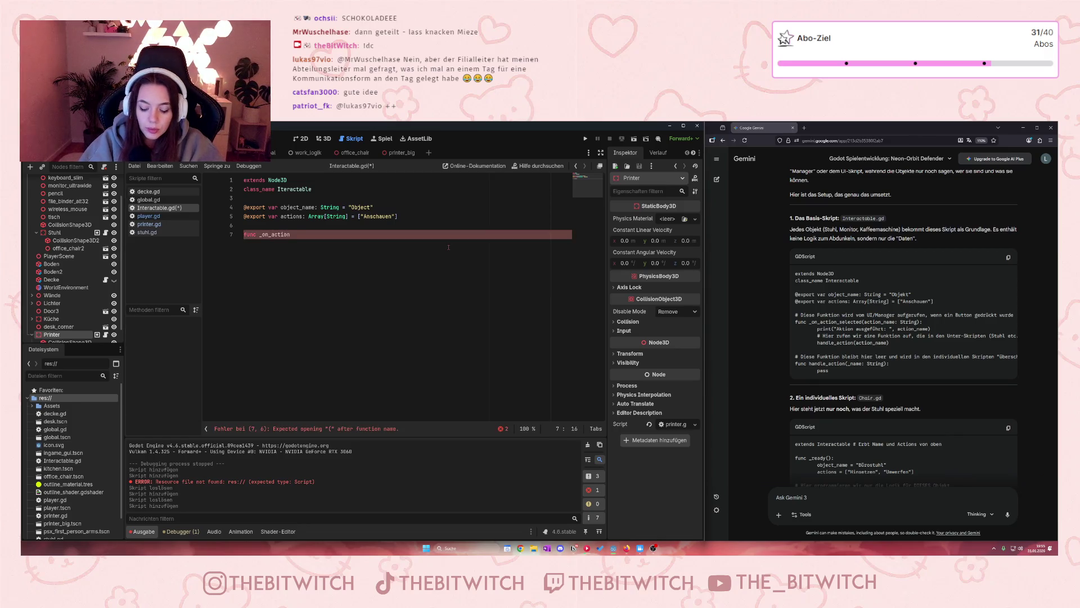
{"action": "type", "text": "_selected"}
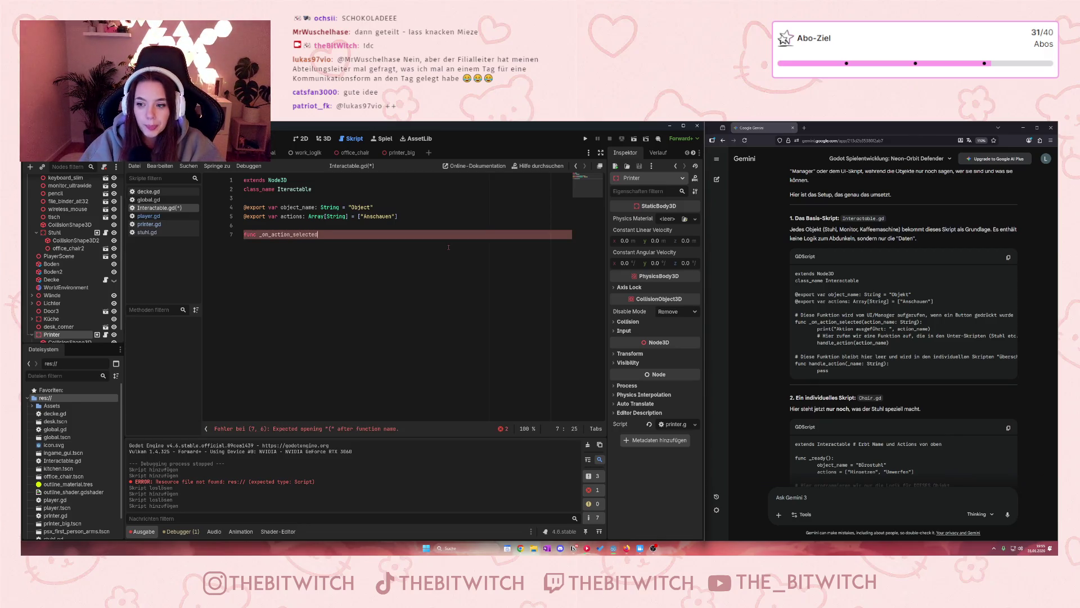
{"action": "type", "text": "(action_"}
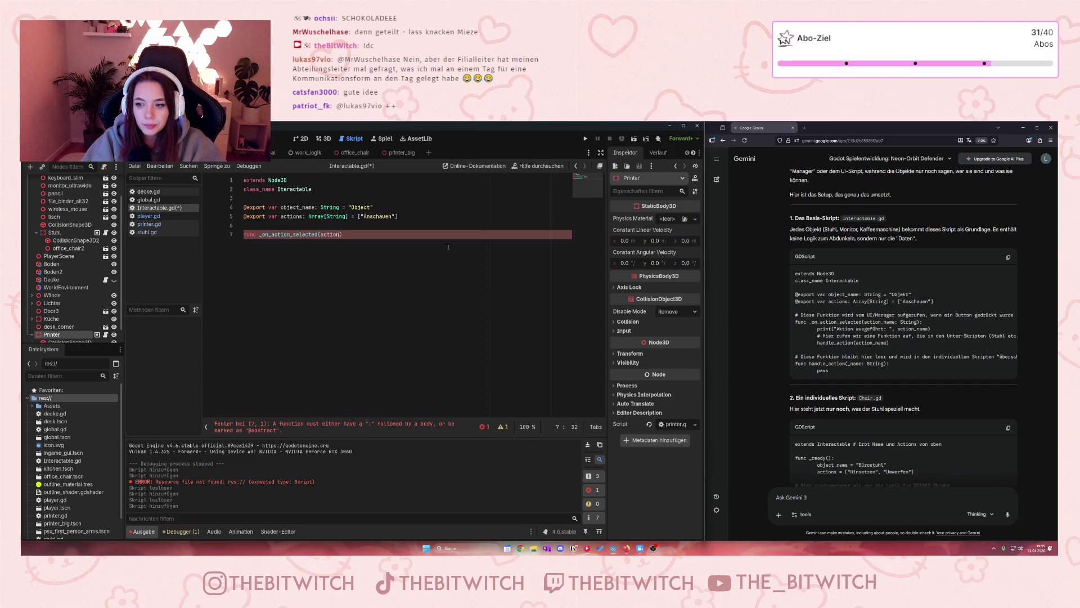
{"action": "type", "text": "name: "}
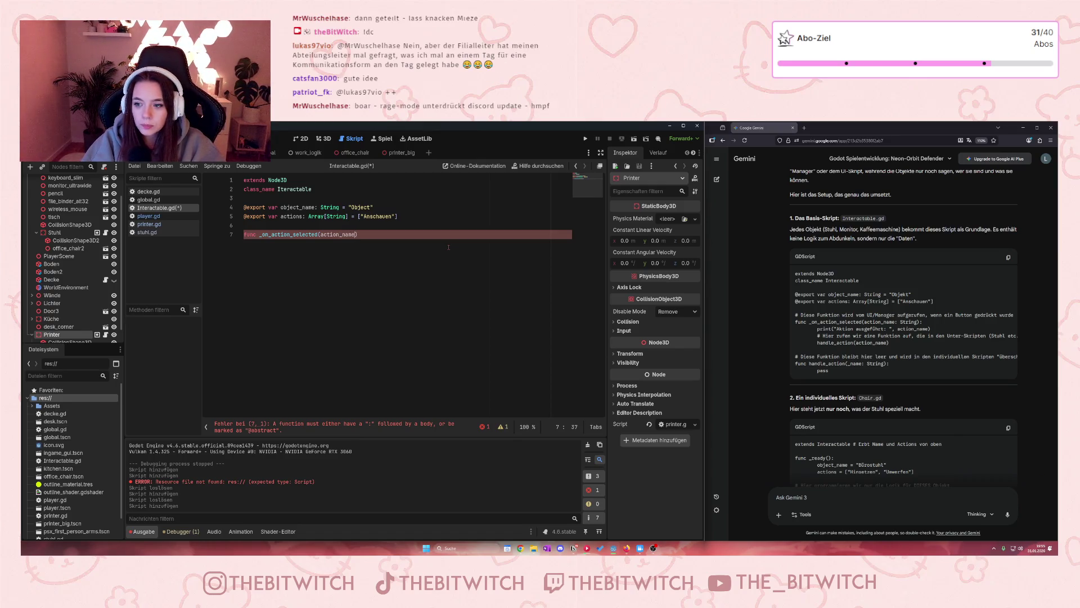
{"action": "type", "text": "Strin"}
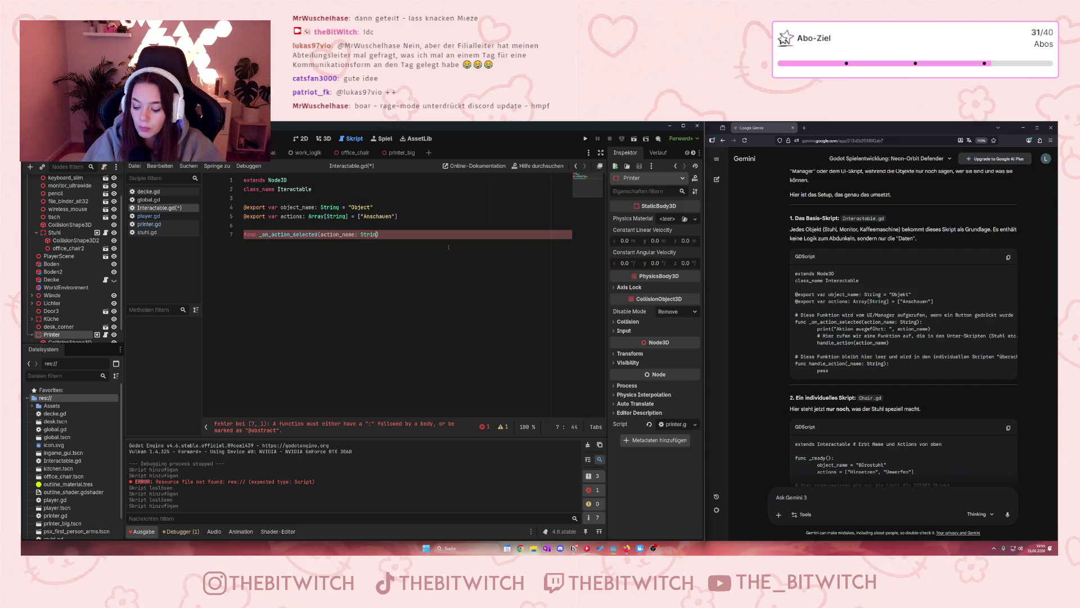
{"action": "type", "text": "g"}
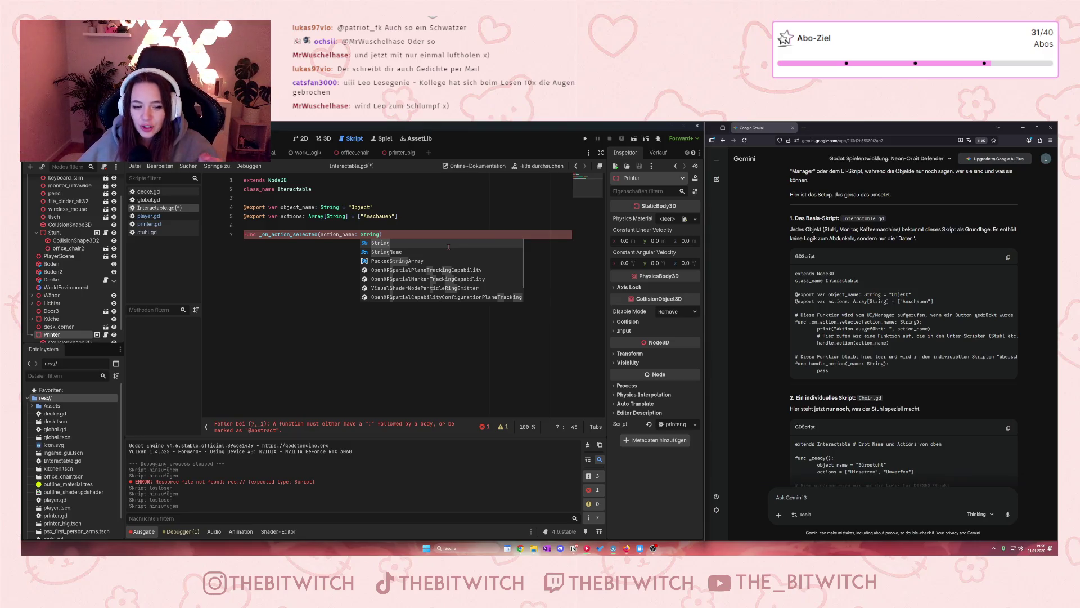
- Close the function header with ':' and add print("Aktion ausgeführt: ", action_name) as its body
{"action": "left_click", "coordinate": [409, 224]}
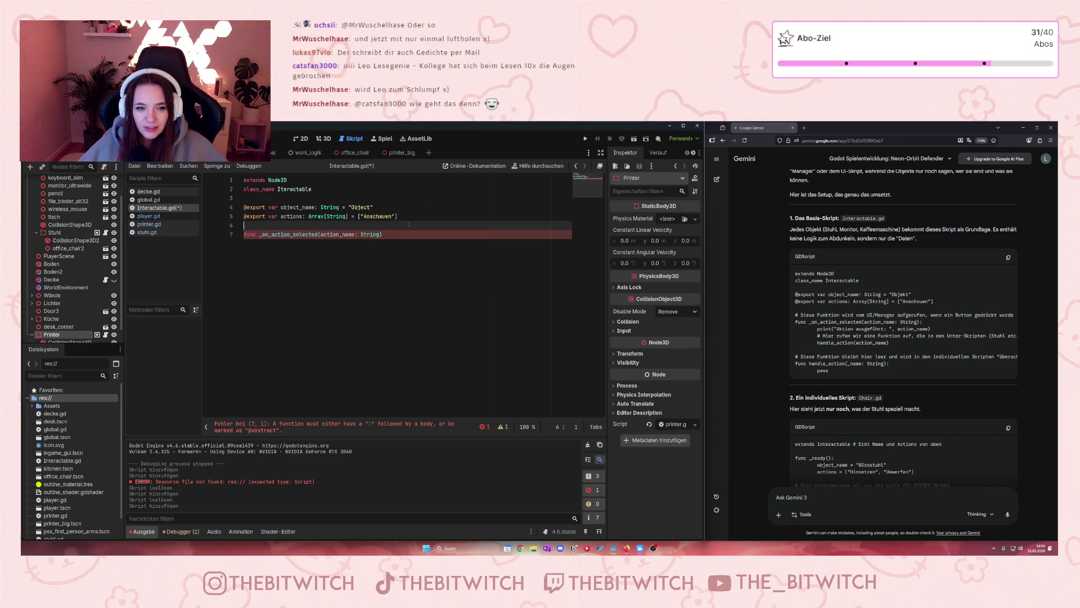
{"action": "left_click", "coordinate": [401, 234]}
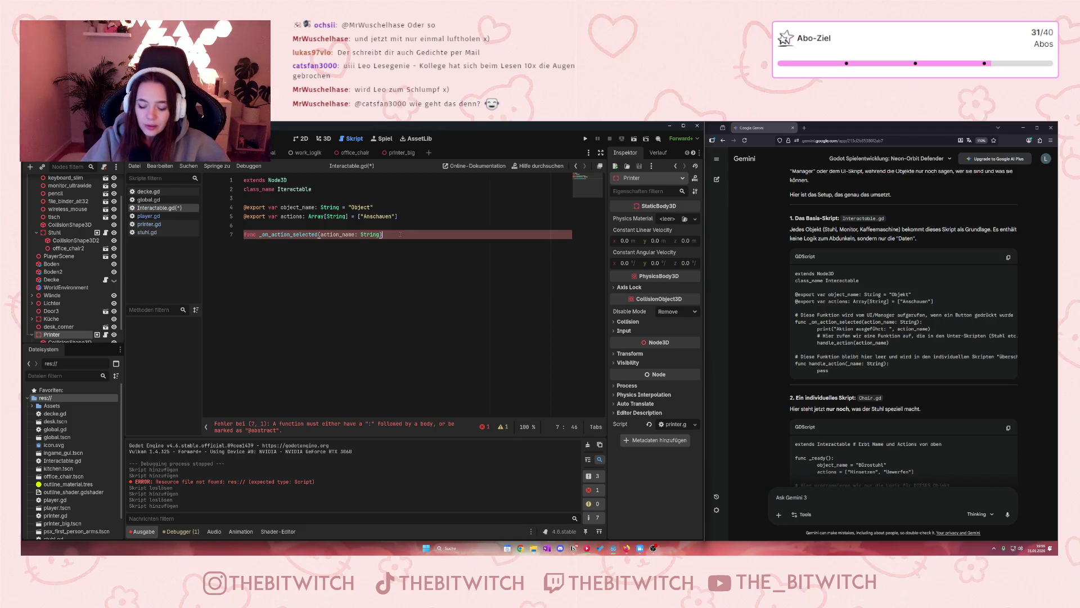
{"action": "type", "text": ":"}
{"action": "key", "text": "Return"}
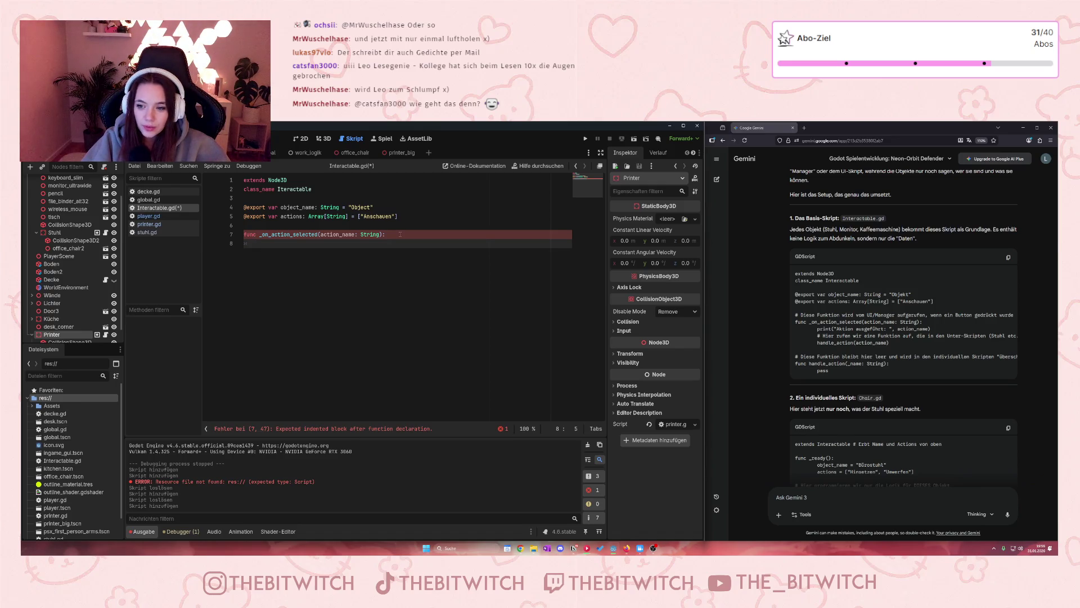
{"action": "type", "text": "print"}
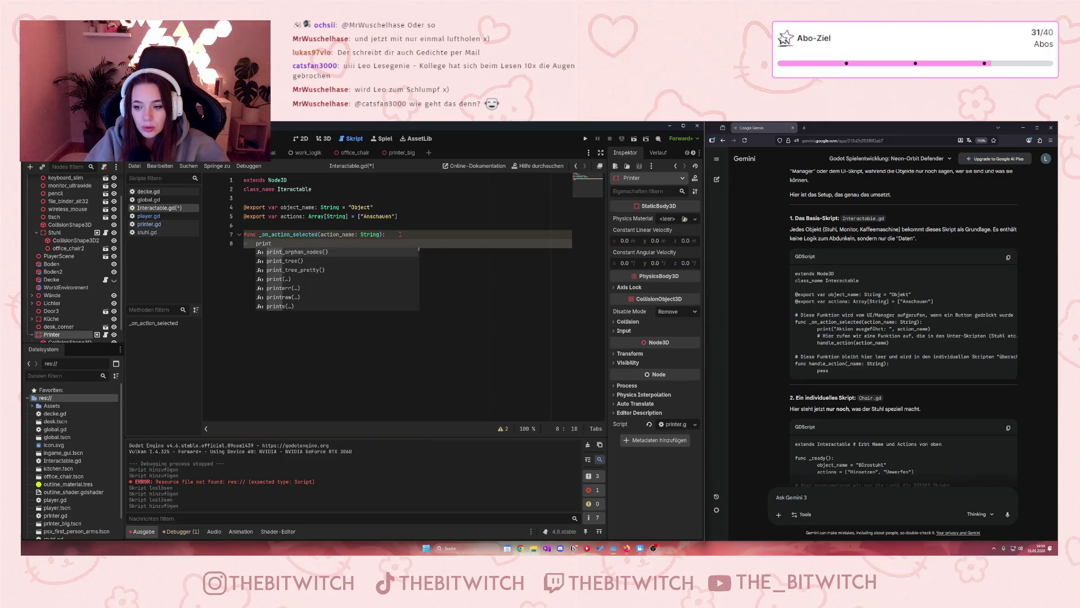
{"action": "type", "text": "(\"Akt"}
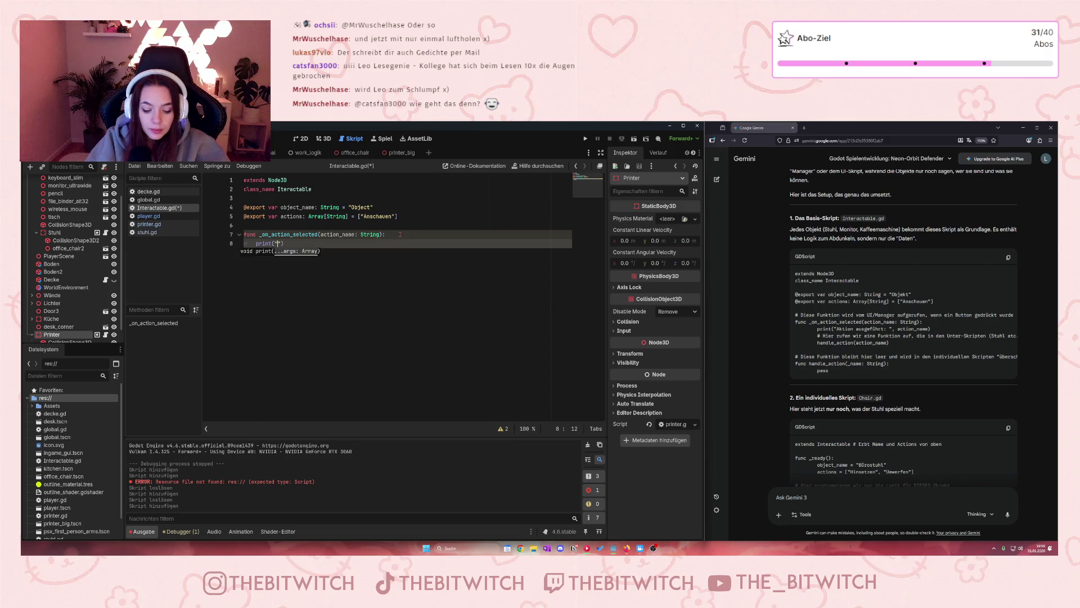
{"action": "type", "text": "ion a"}
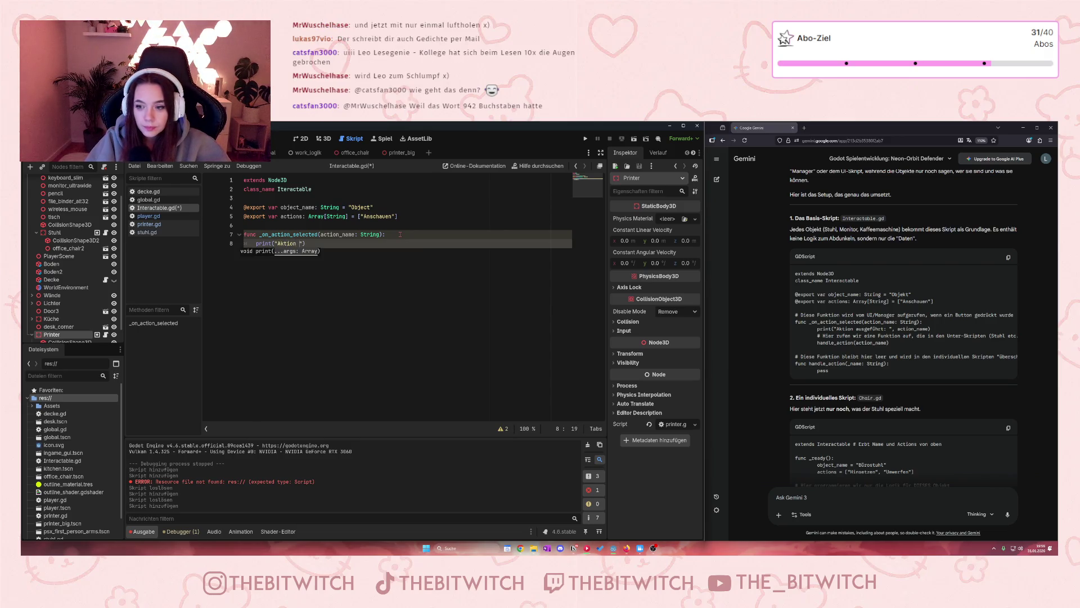
{"action": "type", "text": "usgeführt"}
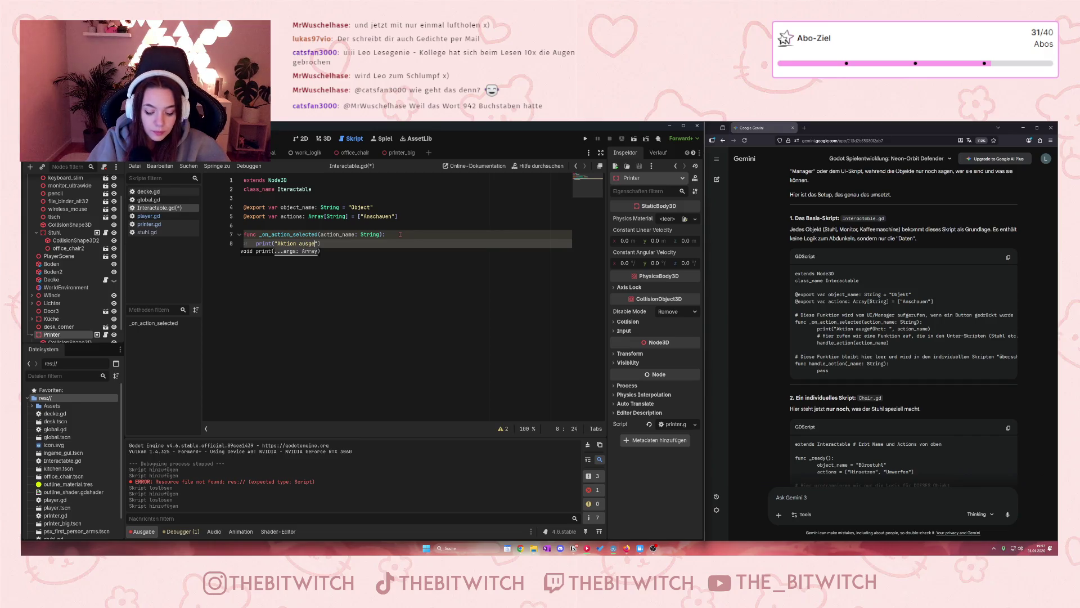
{"action": "type", "text": ": \""}
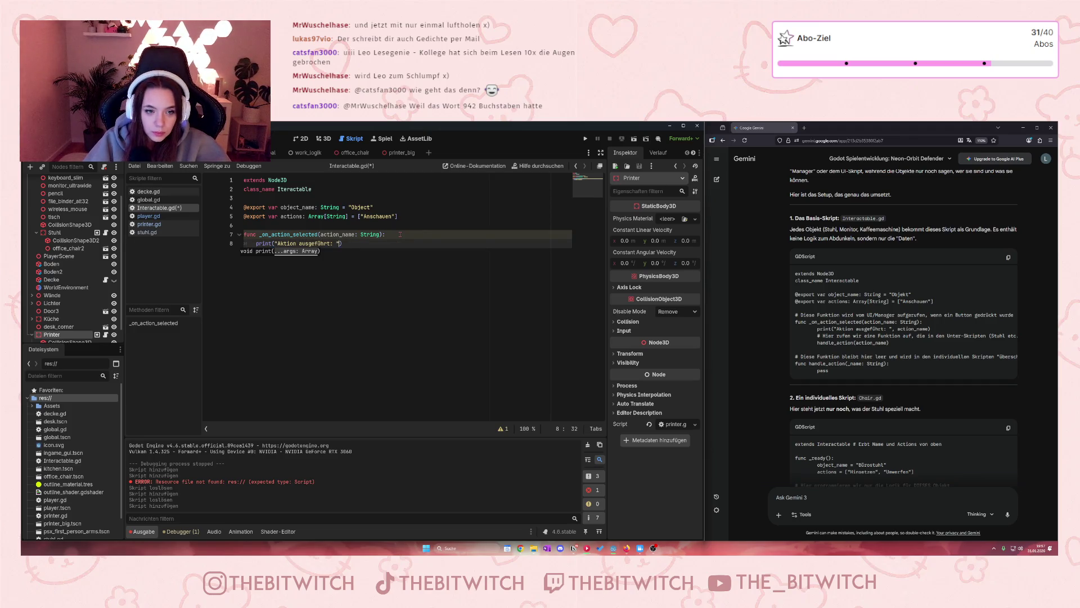
{"action": "type", "text": ", "}
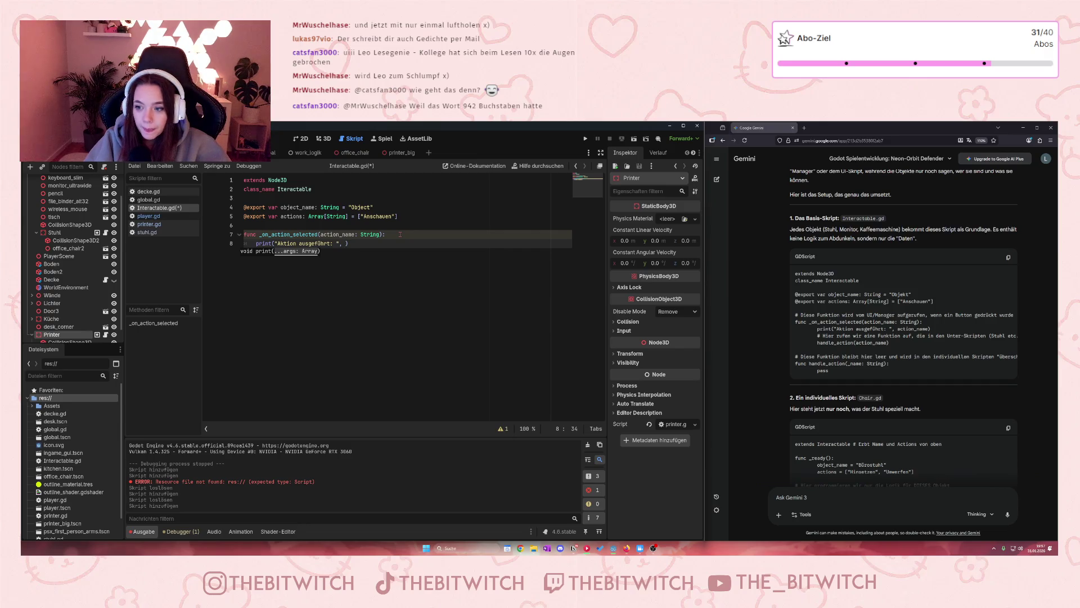
{"action": "type", "text": "action_"}
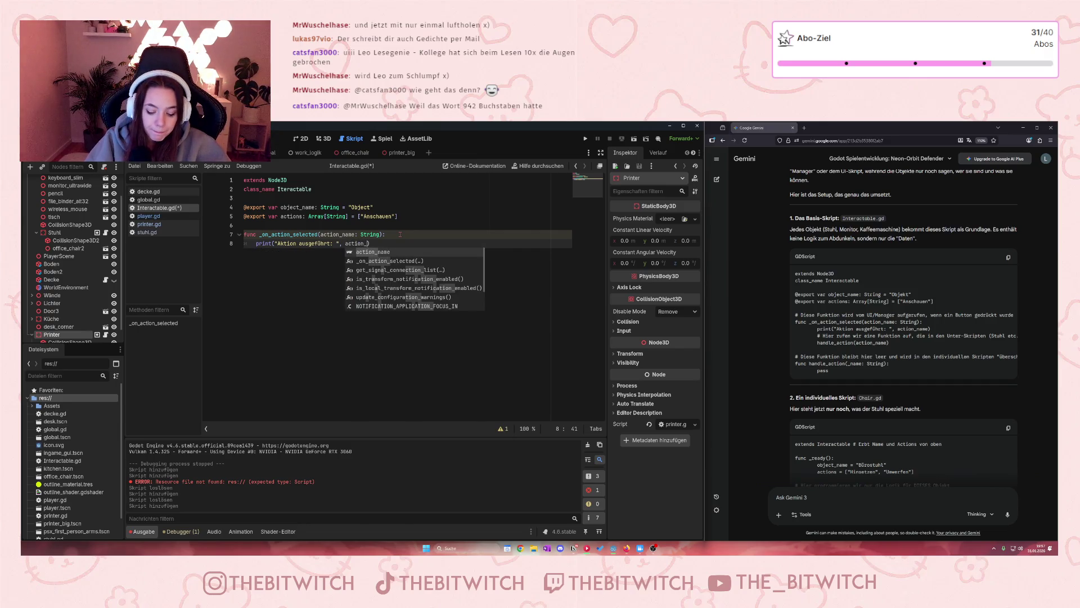
{"action": "key", "text": "Return"}
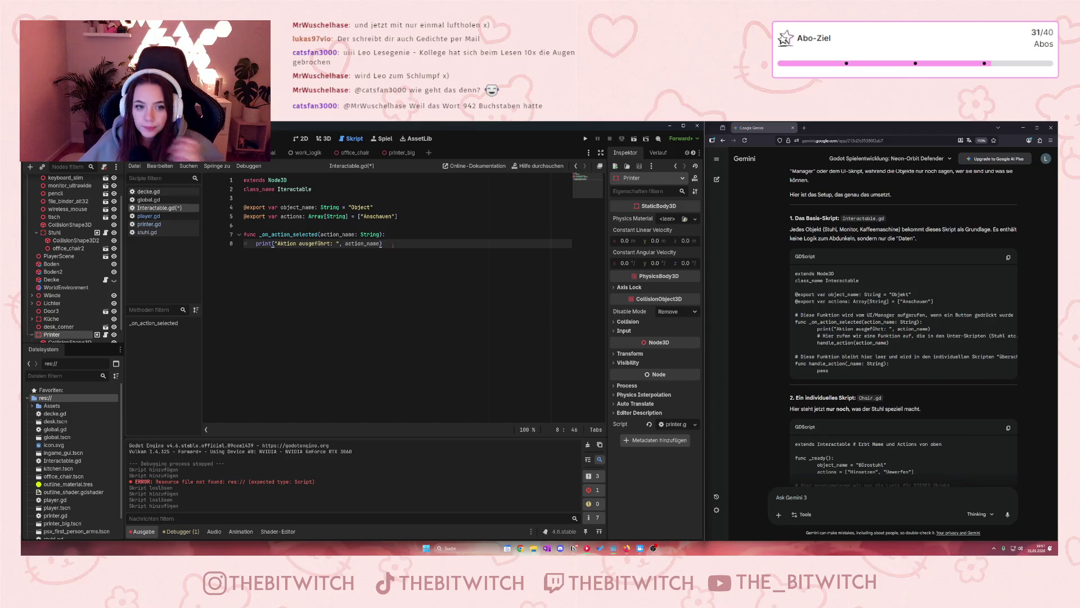
- Add handle_action(action_name) below the print and leave blank lines after the function
{"action": "key", "text": "Return"}
{"action": "type", "text": "handle"}
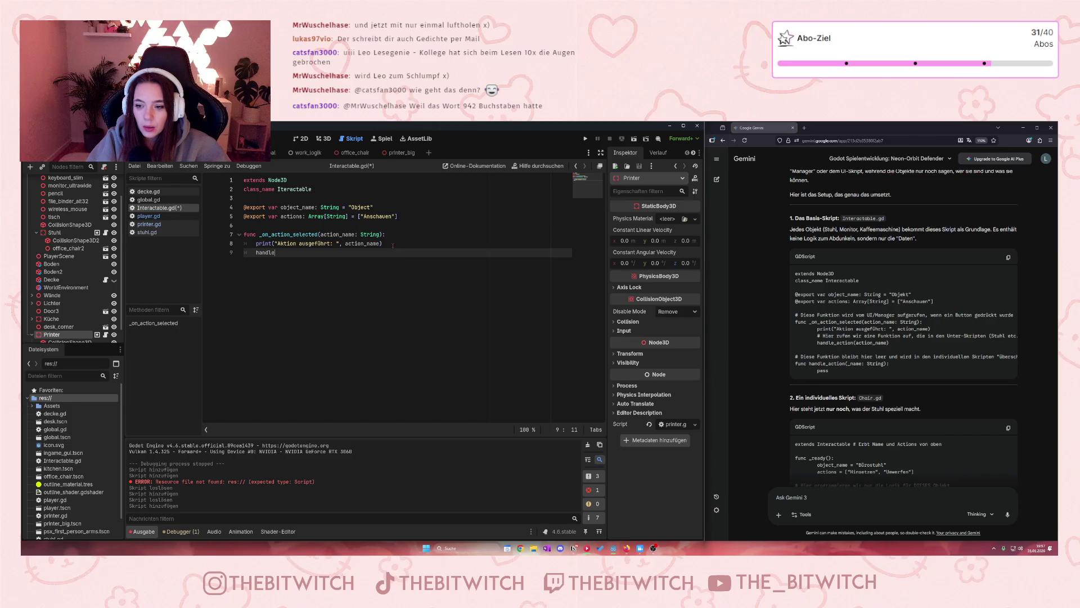
{"action": "type", "text": "_action"}
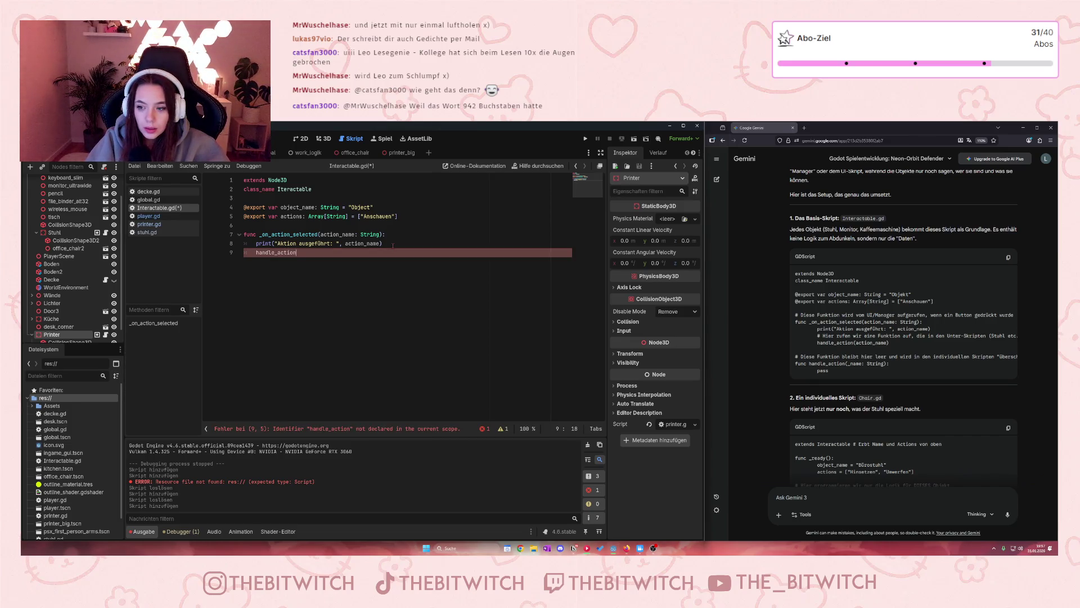
{"action": "type", "text": "(action"}
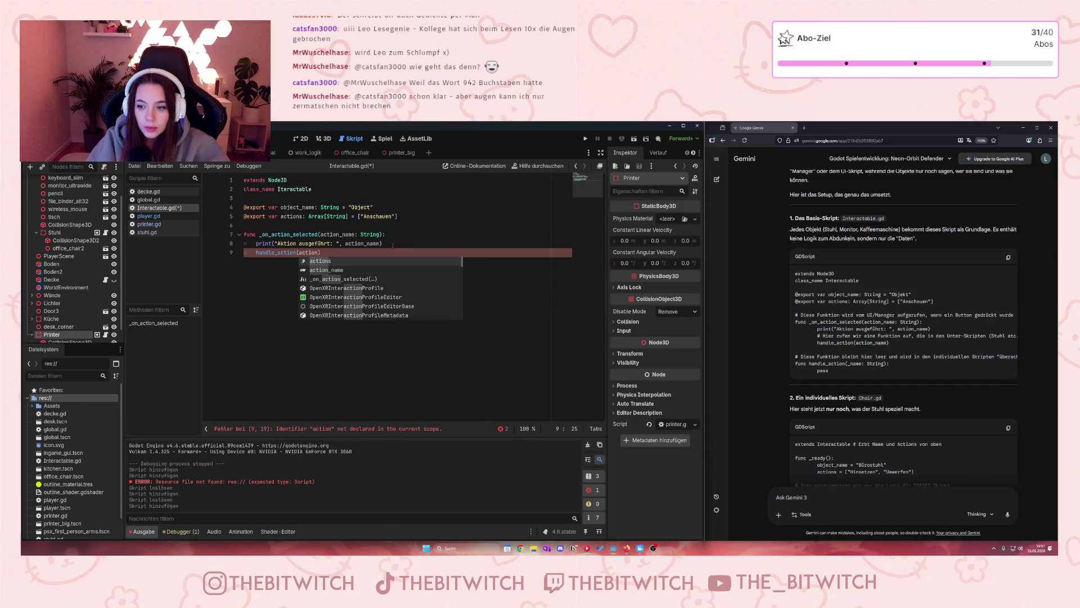
{"action": "type", "text": "_name"}
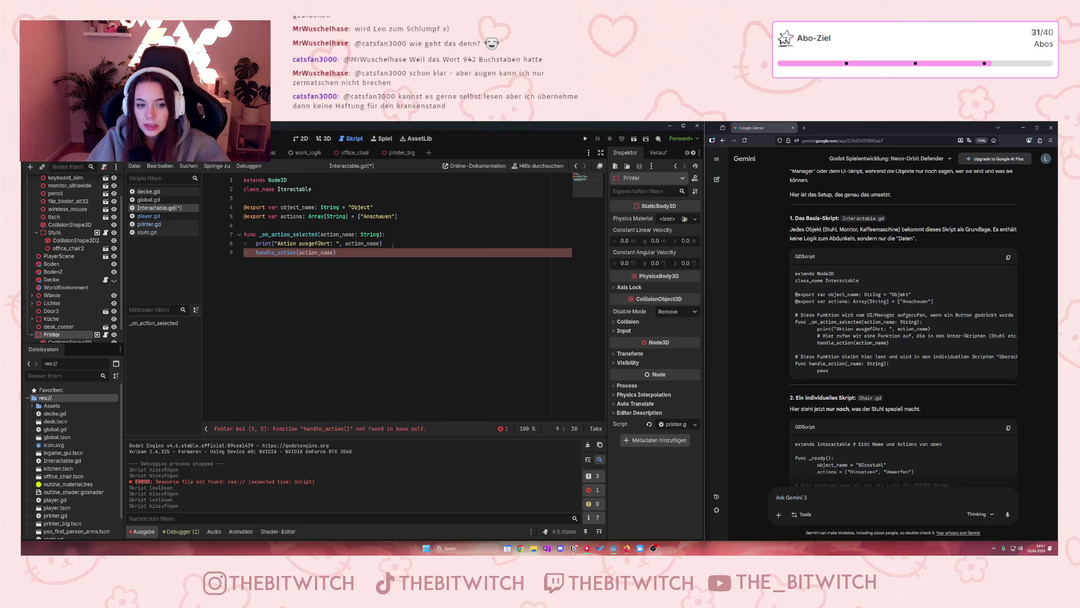
{"action": "type", "text": ")"}
{"action": "key", "text": "Return"}
{"action": "key", "text": "Return"}
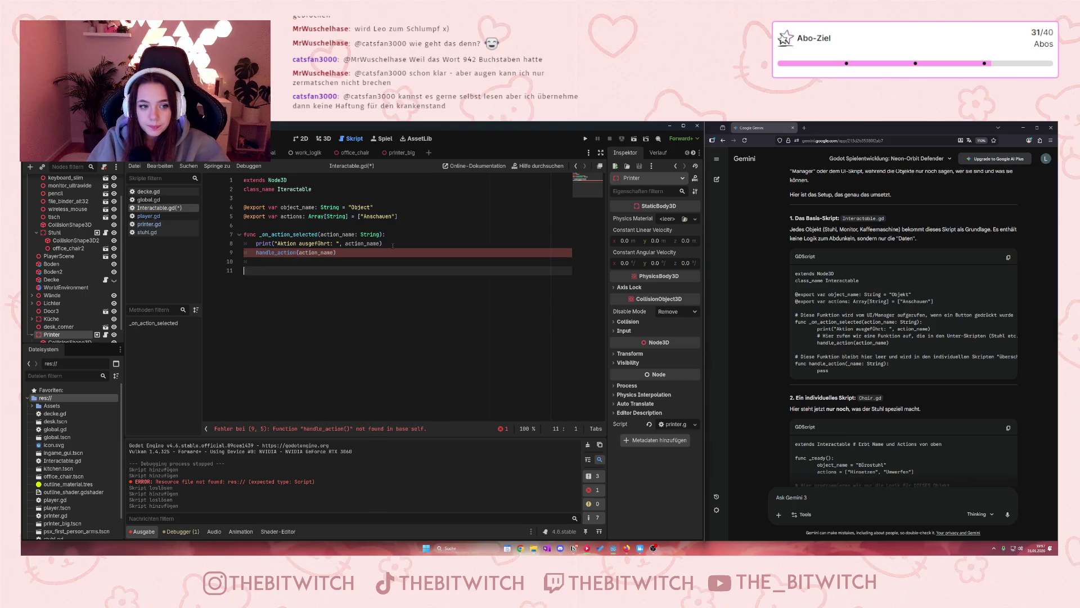
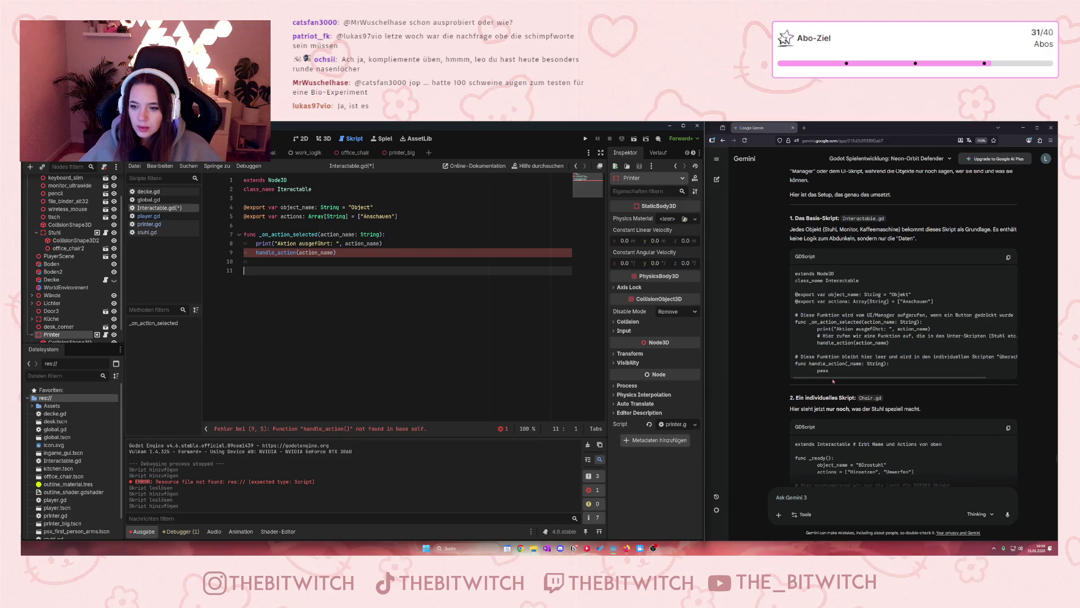
- Add a func handle_action(_name: String) with a pass body below the existing code in Interactable.gd
{"action": "mouse_move", "coordinate": [841, 378]}
{"action": "left_mouse_down"}
{"action": "mouse_move", "coordinate": [870, 379]}
{"action": "mouse_move", "coordinate": [838, 378]}
{"action": "left_mouse_up"}
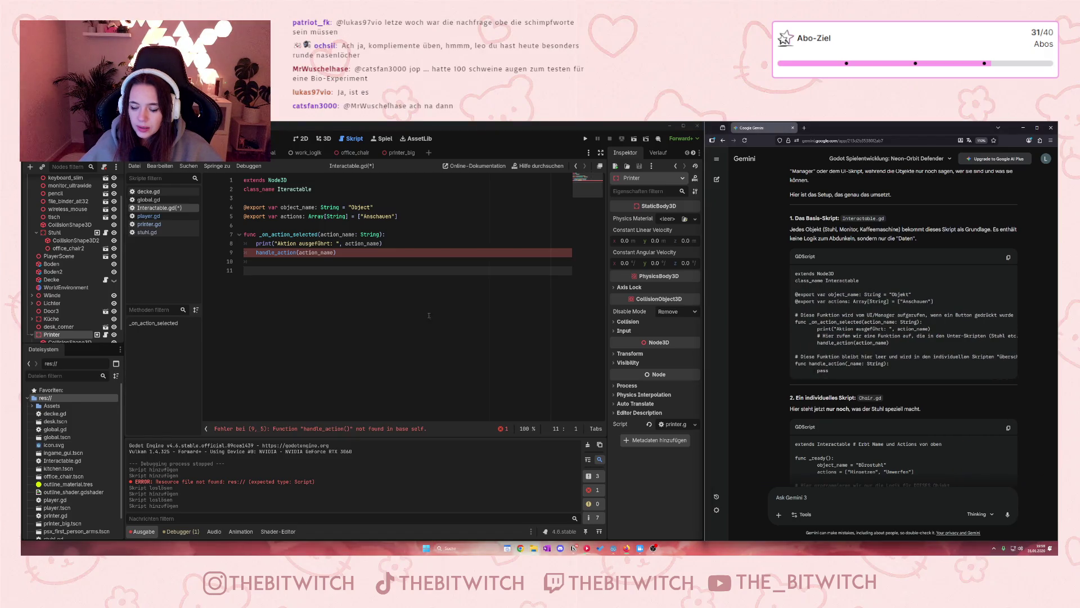
{"action": "left_click", "coordinate": [265, 274]}
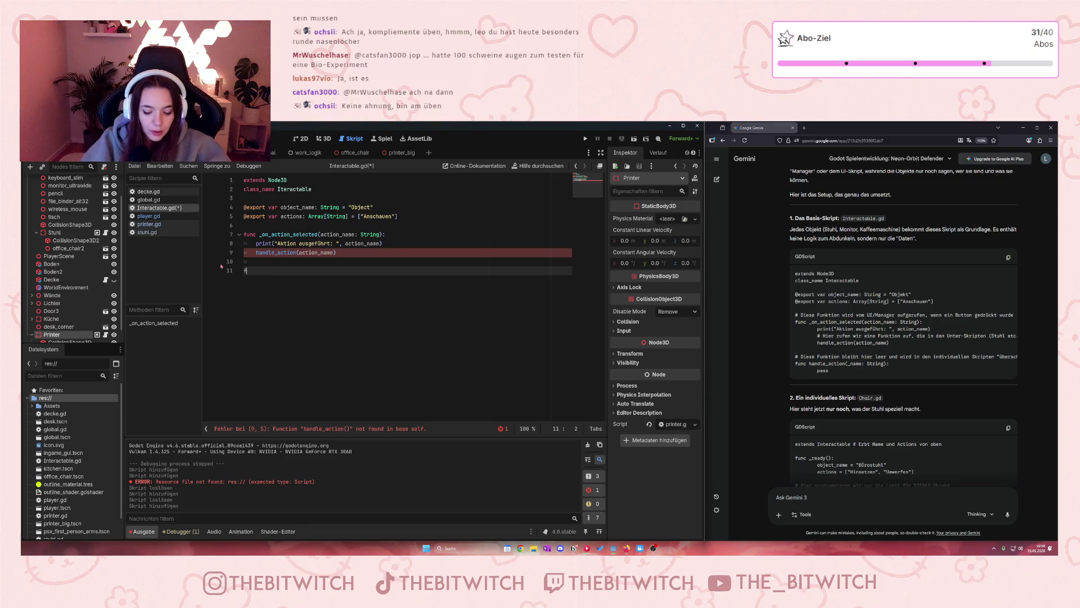
{"action": "type", "text": "func"}
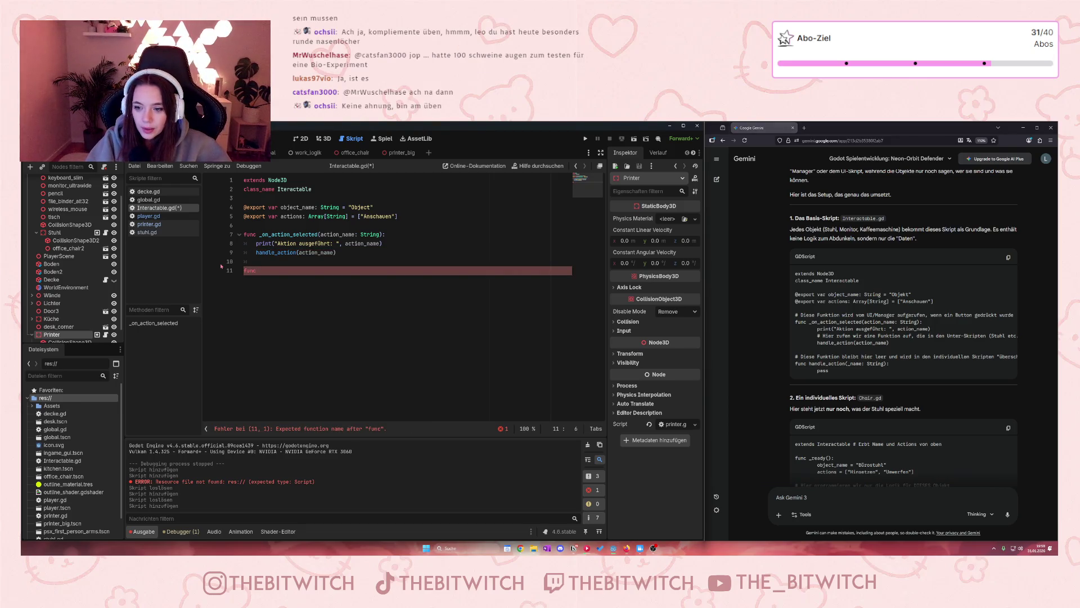
{"action": "type", "text": " handle"}
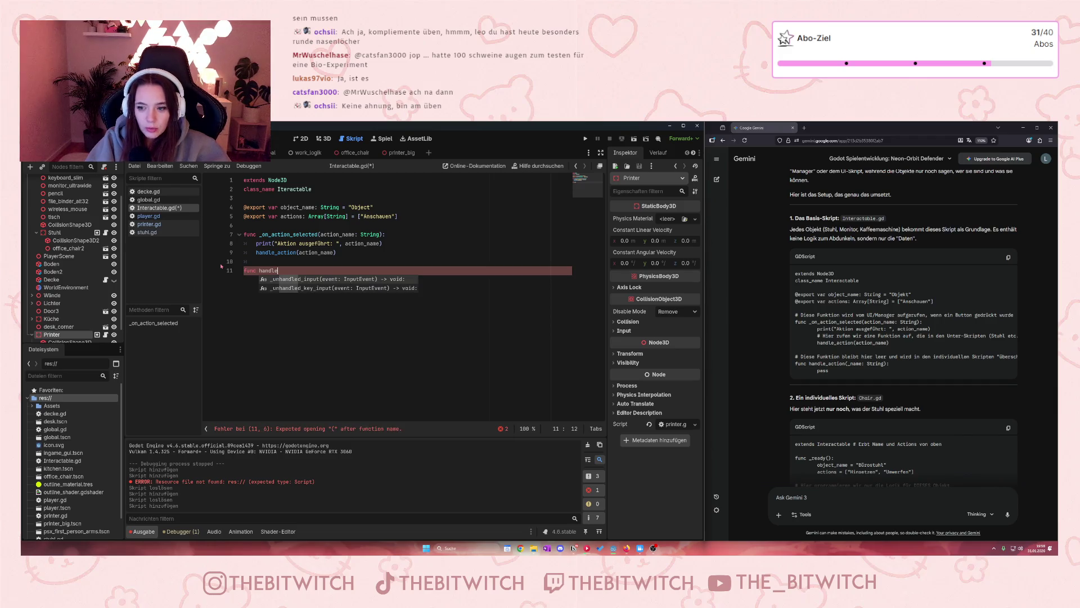
{"action": "type", "text": "_action"}
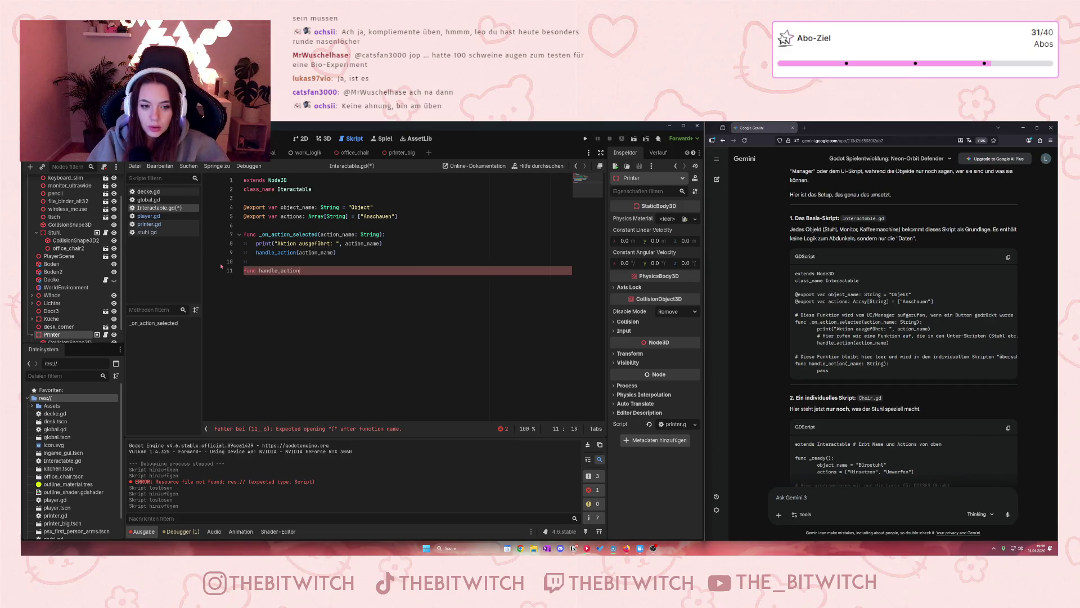
{"action": "type", "text": "_name"}
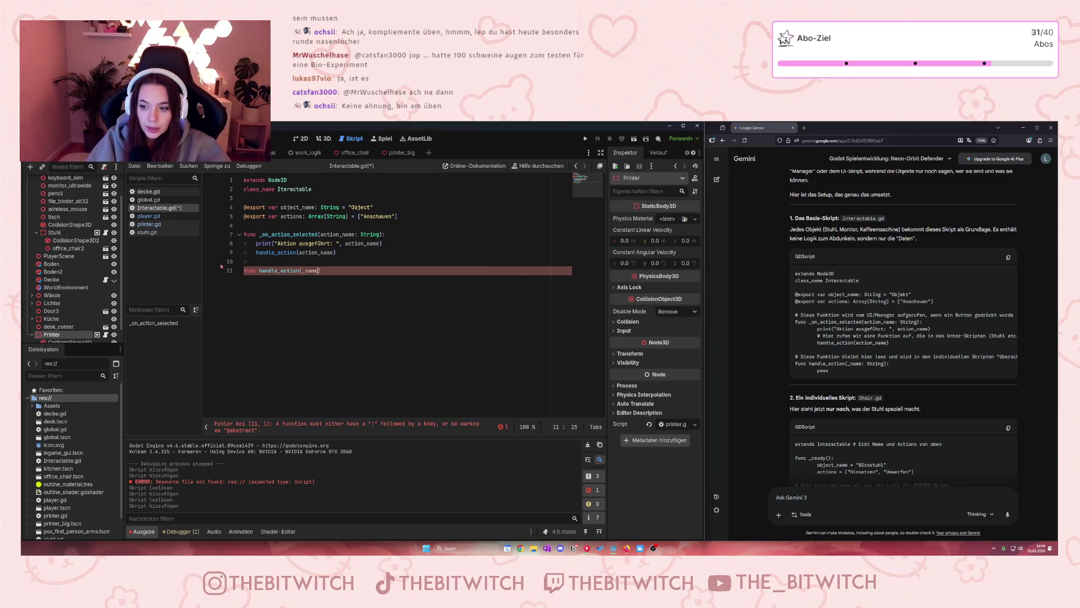
{"action": "type", "text": ": String"}
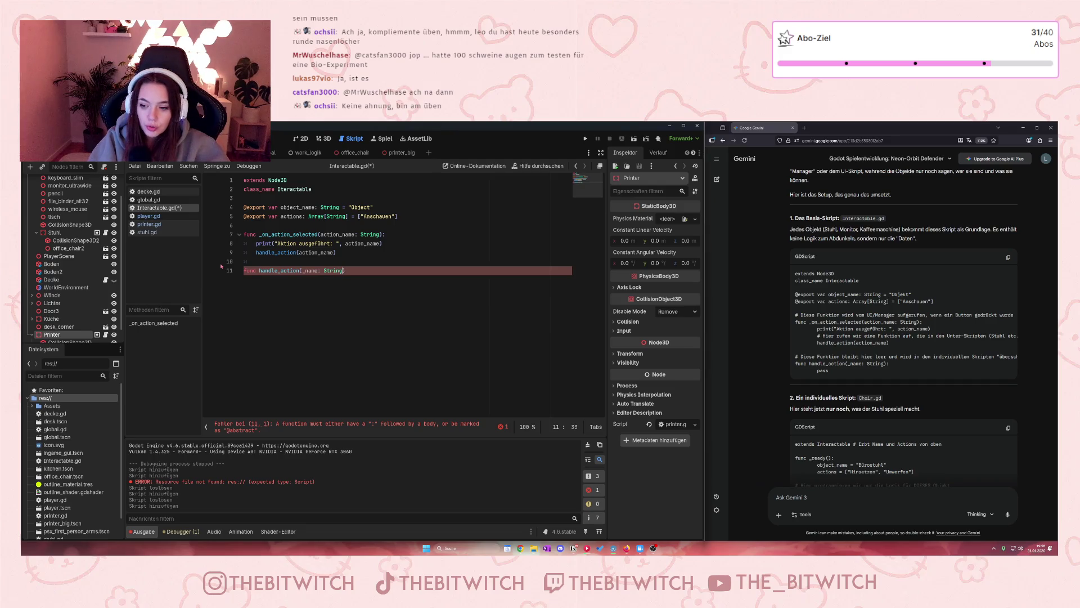
{"action": "type", "text": "):"}
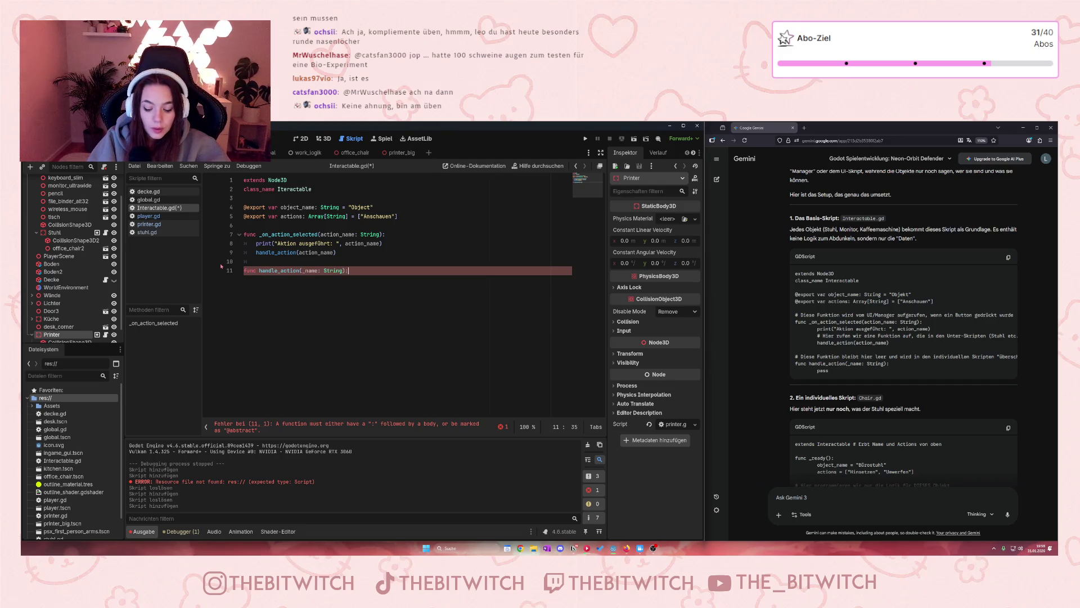
{"action": "key", "text": "Return"}
{"action": "type", "text": "pass"}
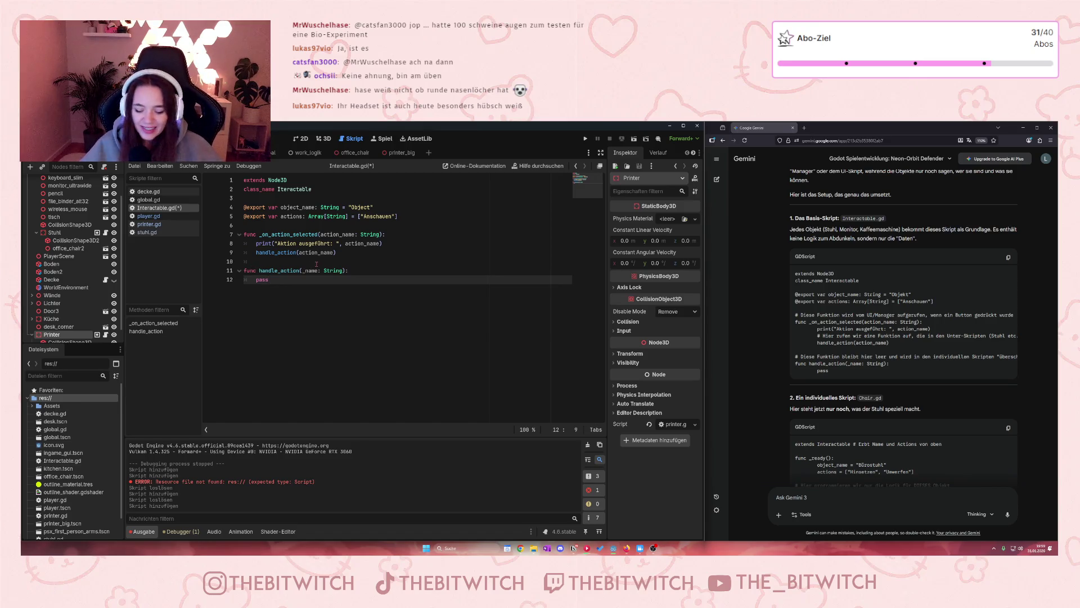
{"action": "key", "text": "Return"}
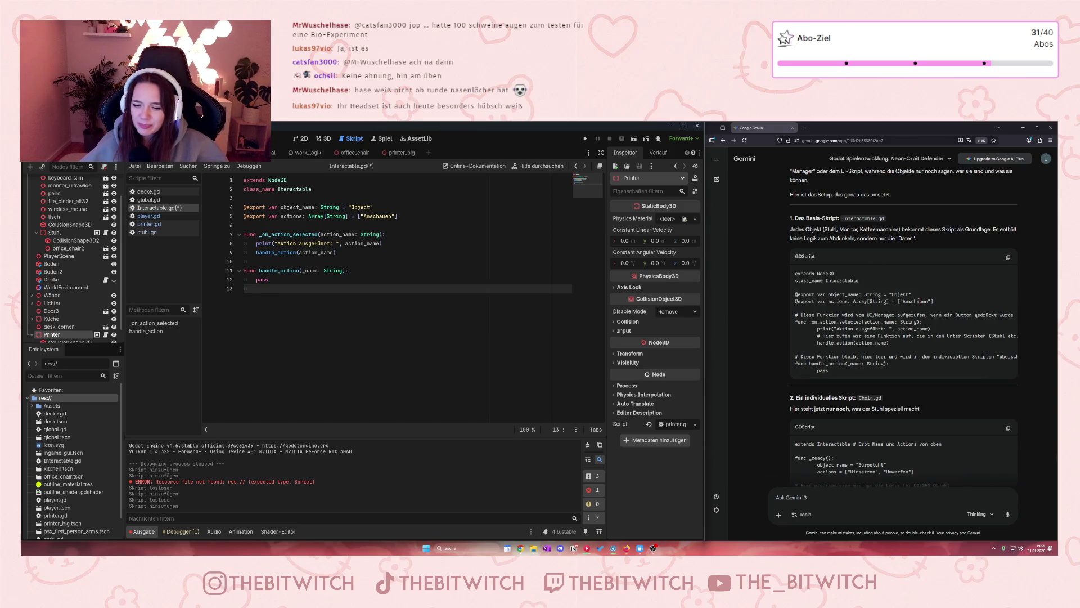
{"action": "scroll", "coordinate": [900, 337], "scroll_direction": "down", "scroll_amount": 3}
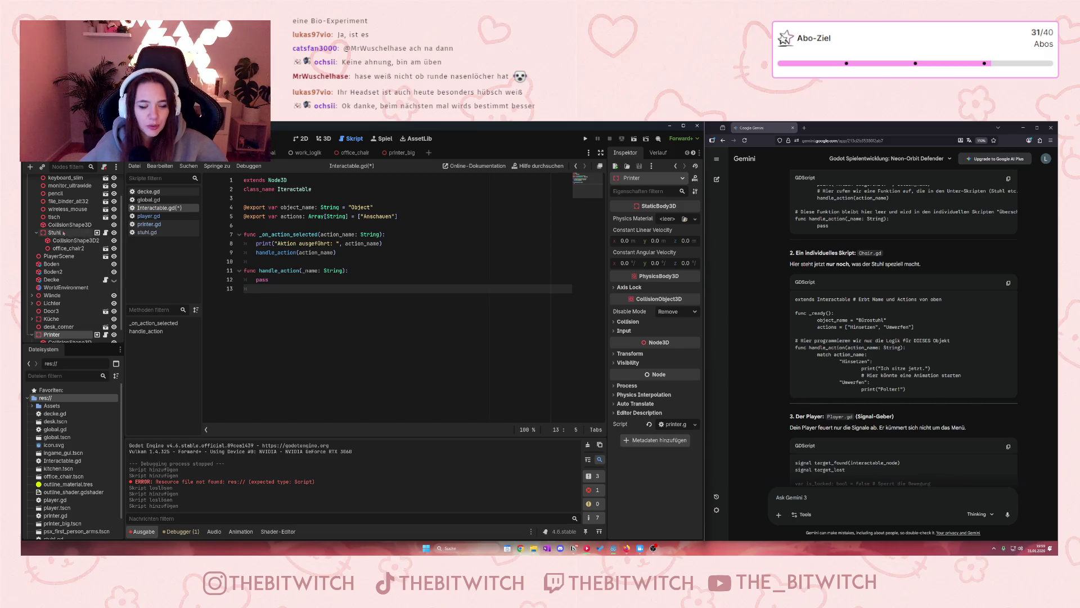
- Replace stuhl.gd's extends StaticBody3D with extends Interactable, then return to Interactable.gd
{"action": "left_click", "coordinate": [105, 232]}
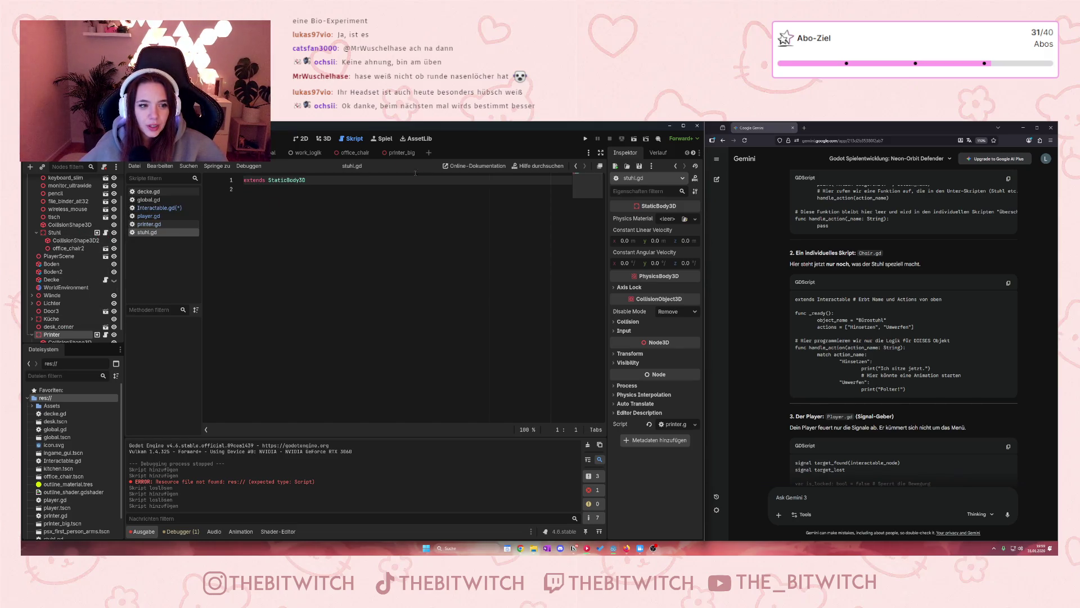
{"action": "scroll", "coordinate": [1007, 397], "scroll_direction": "down", "scroll_amount": 2}
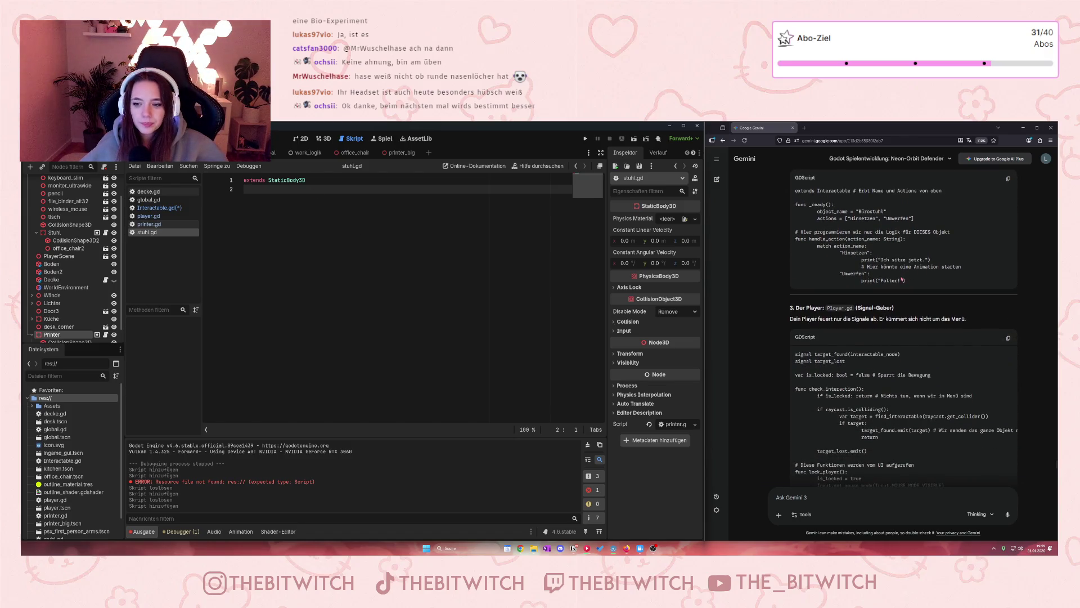
{"action": "scroll", "coordinate": [894, 302], "scroll_direction": "up", "scroll_amount": 2}
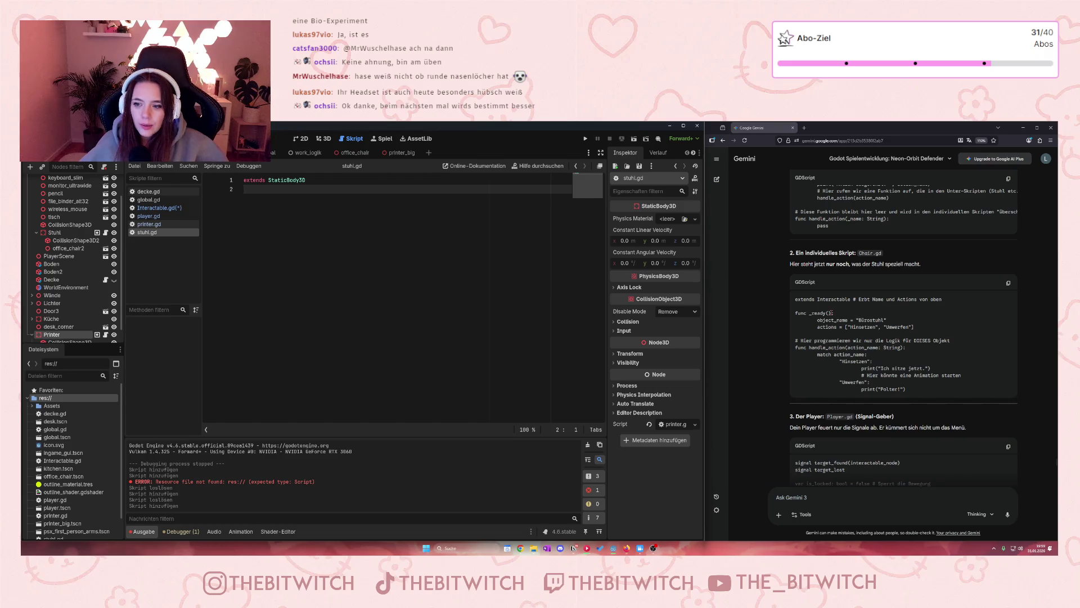
{"action": "left_click", "coordinate": [280, 202]}
{"action": "type", "text": "e"}
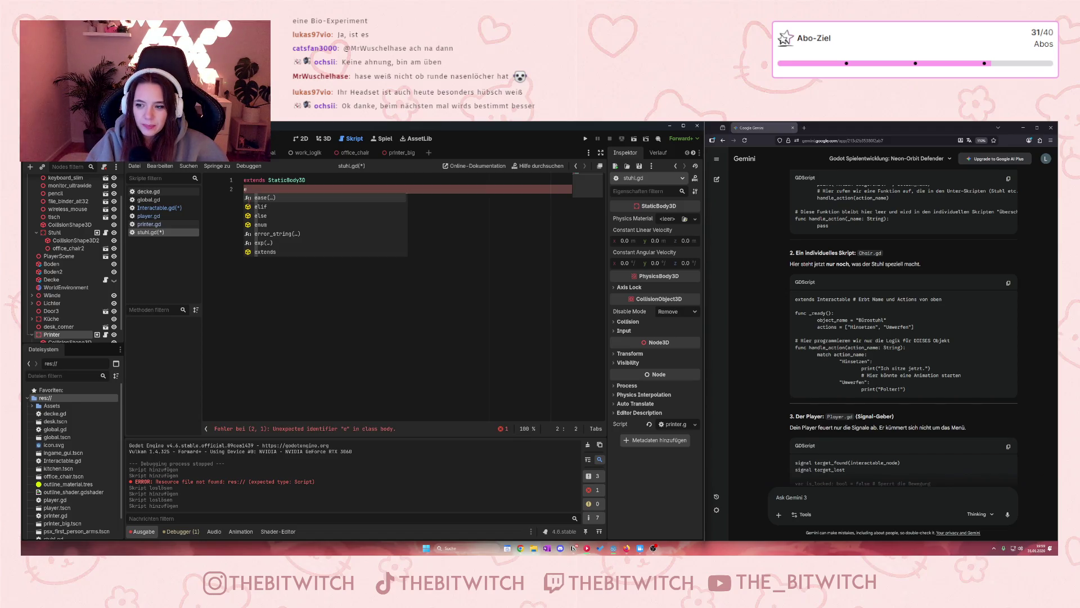
{"action": "type", "text": "xtend"}
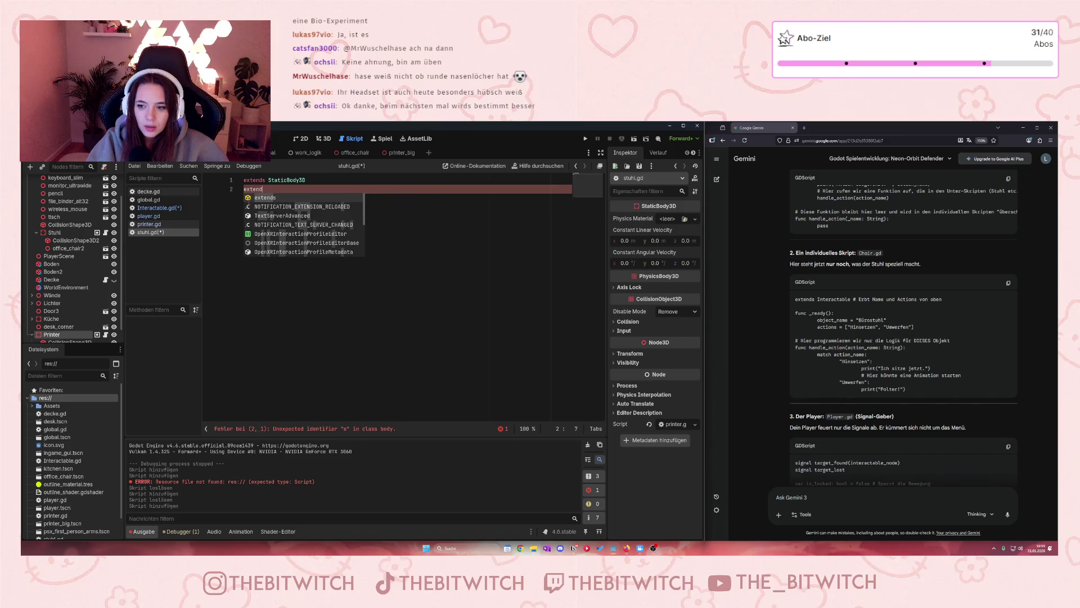
{"action": "type", "text": "s Interactable"}
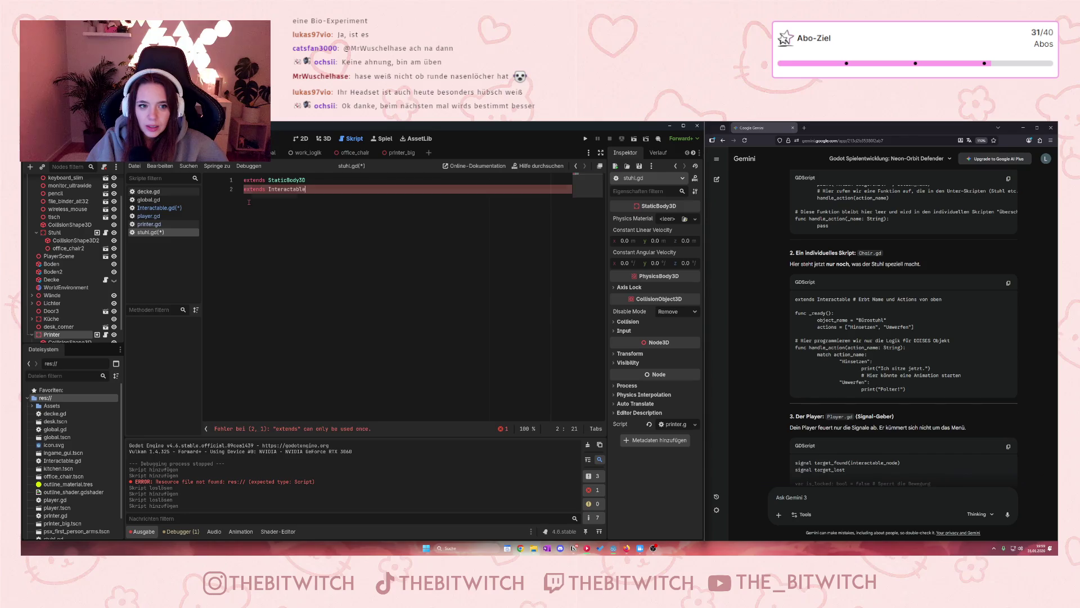
{"action": "key", "text": "Return"}
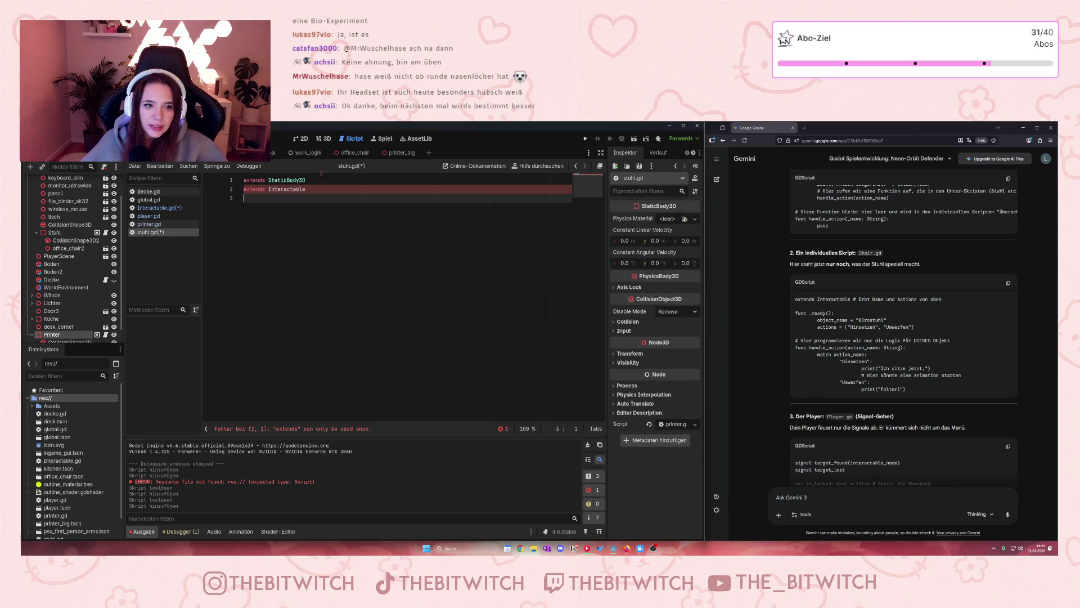
{"action": "left_click_drag", "start_coordinate": [320, 180], "coordinate": [231, 186]}
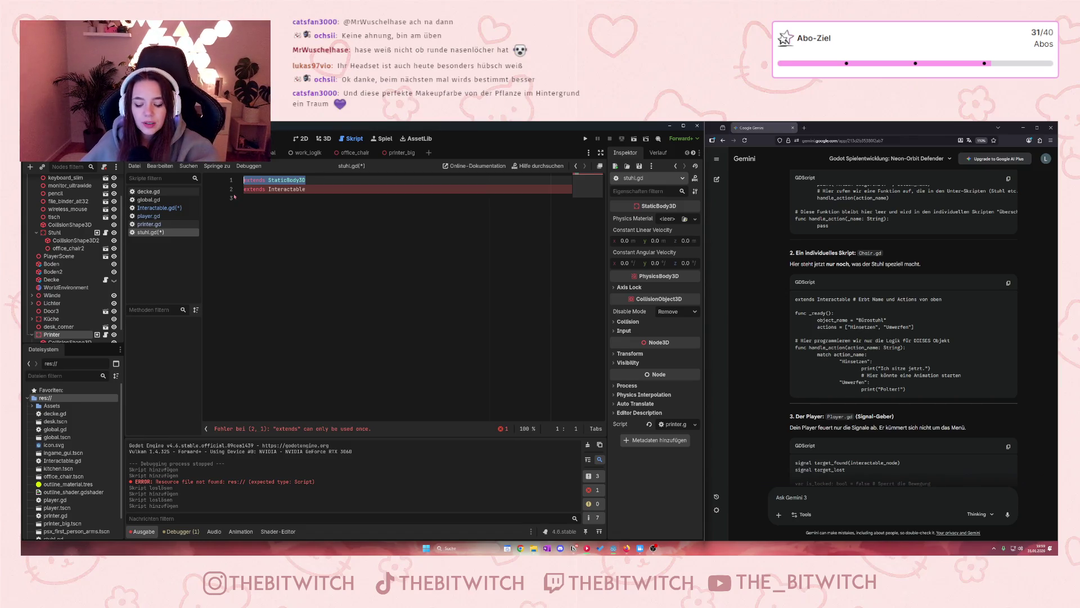
{"action": "key", "text": "BackSpace"}
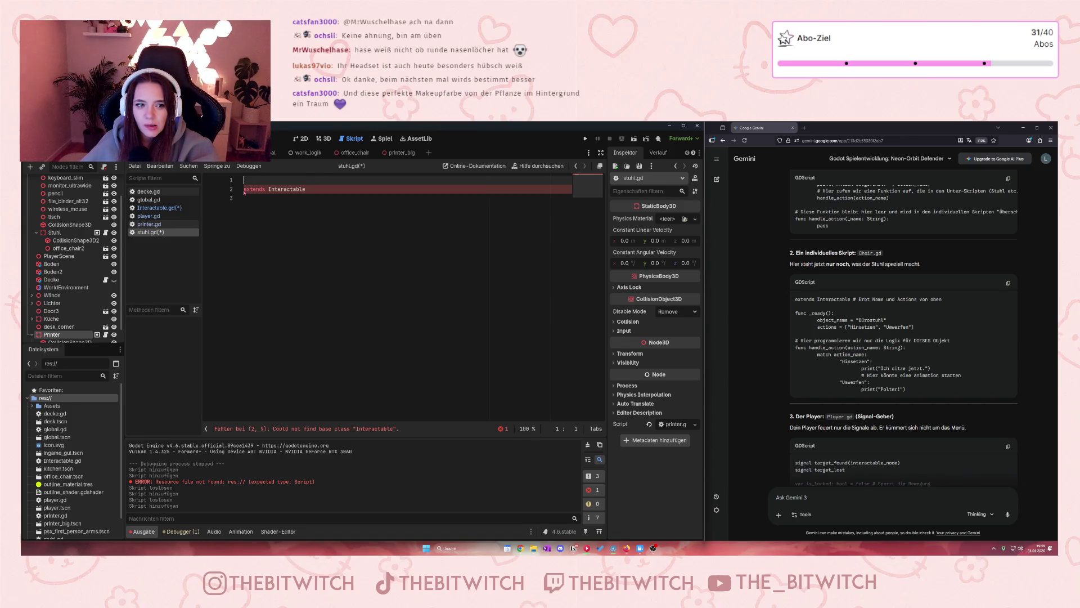
{"action": "key", "text": "Delete"}
{"action": "key", "text": "Down"}
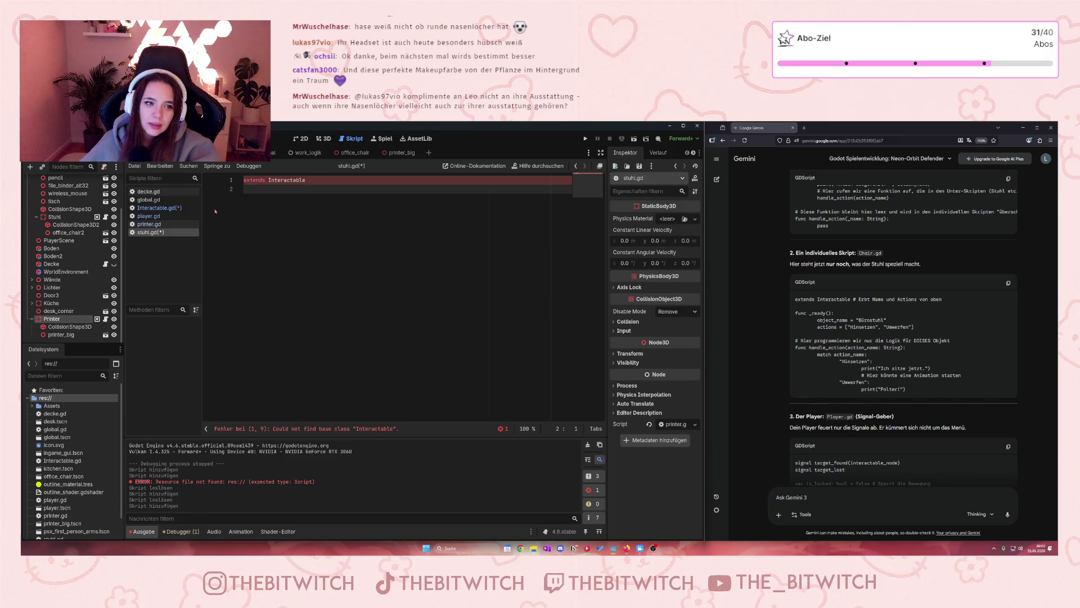
{"action": "left_click", "coordinate": [159, 208]}
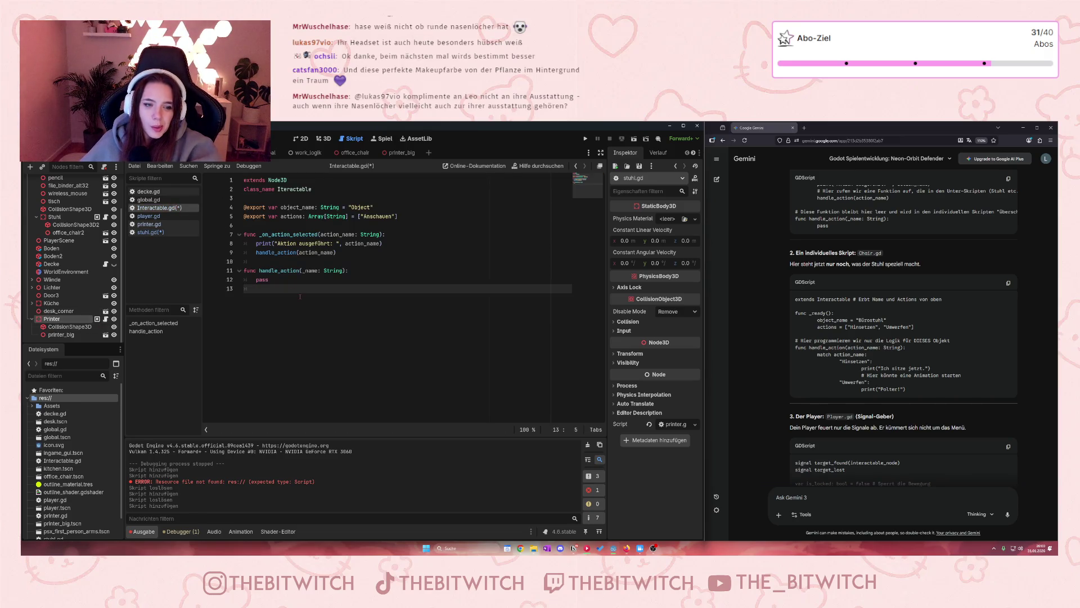
- Save the scripts and set stuhl.gd's base class back to StaticBody3D
{"action": "key", "text": "ctrl+s"}
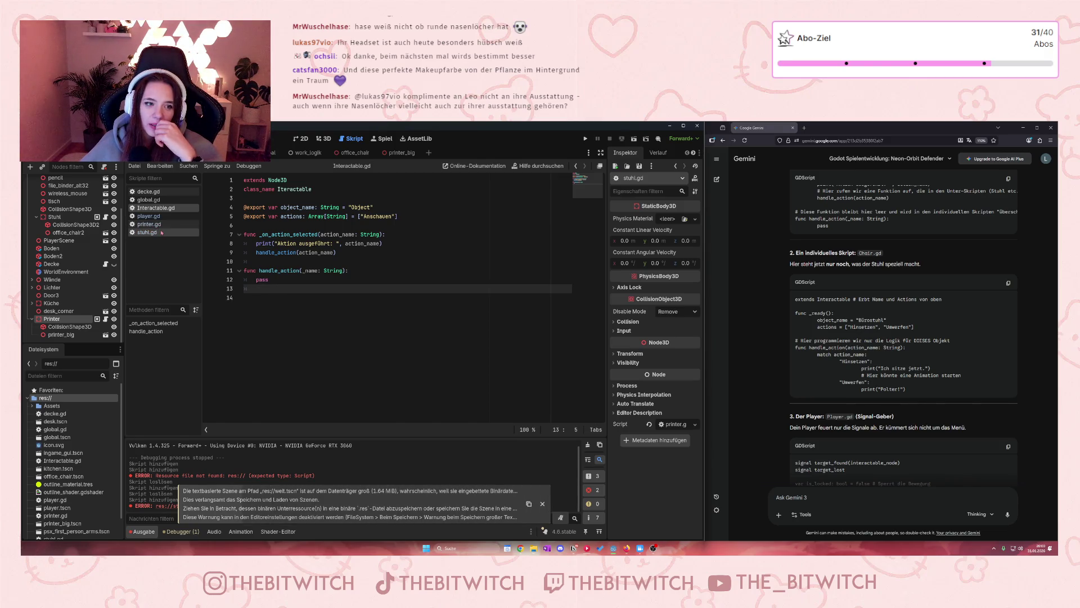
{"action": "left_click", "coordinate": [148, 232]}
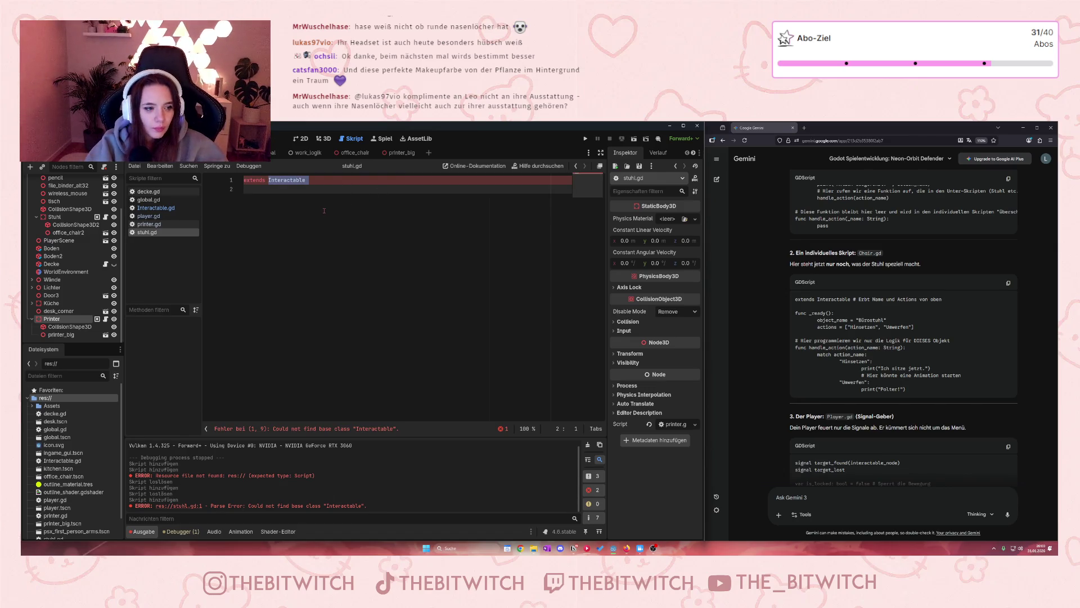
{"action": "type", "text": "Stat"}
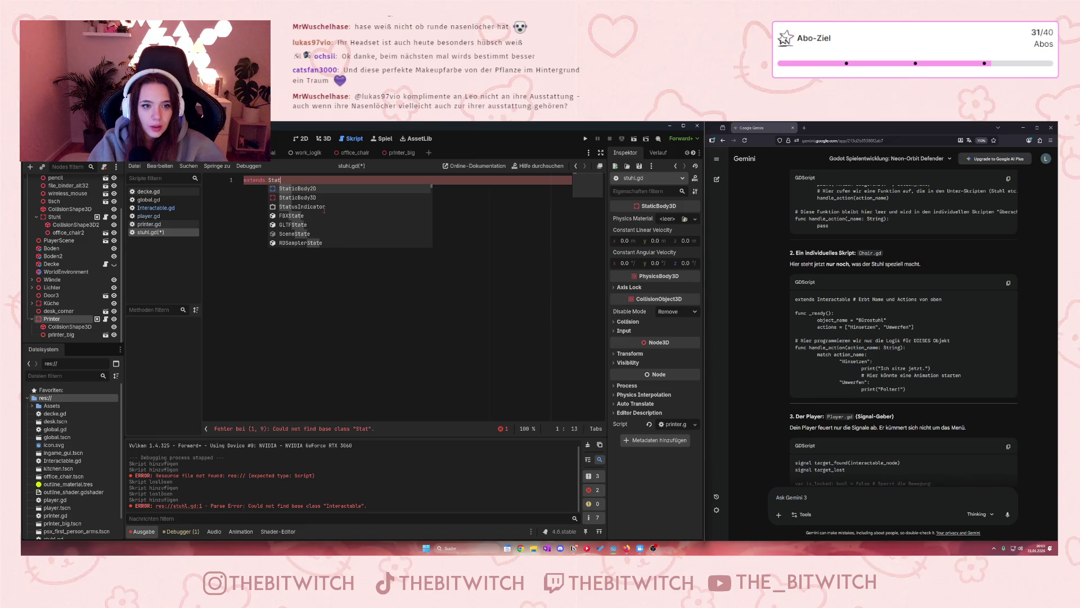
{"action": "key", "text": "Down"}
- Remove the stray import line and start a Gemini question with 'Ich kann'
{"action": "key", "text": "Return"}
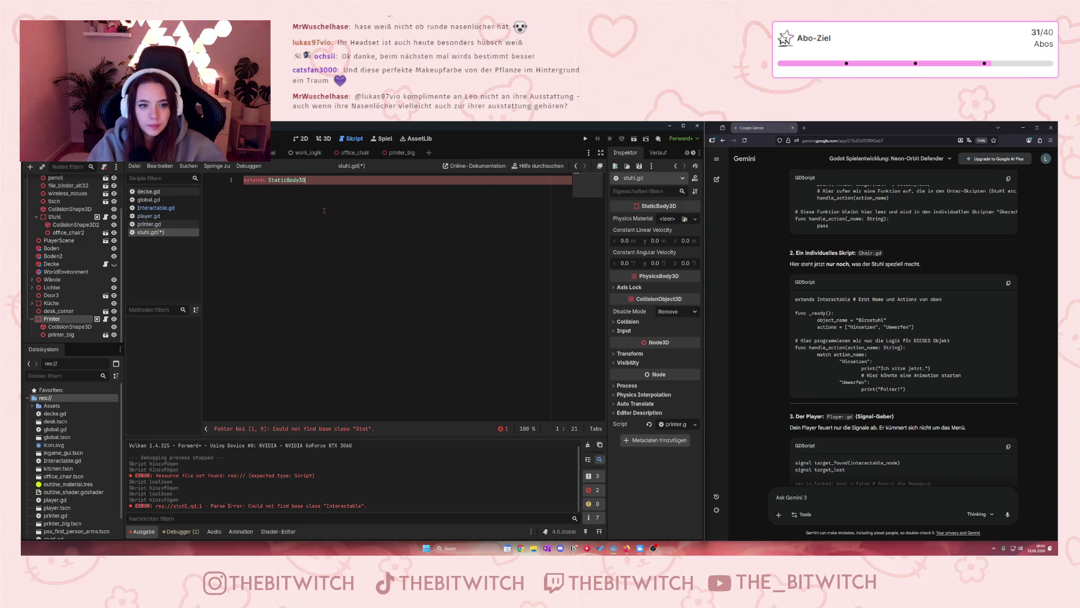
{"action": "key", "text": "Return"}
{"action": "key", "text": "Return"}
{"action": "type", "text": "i"}
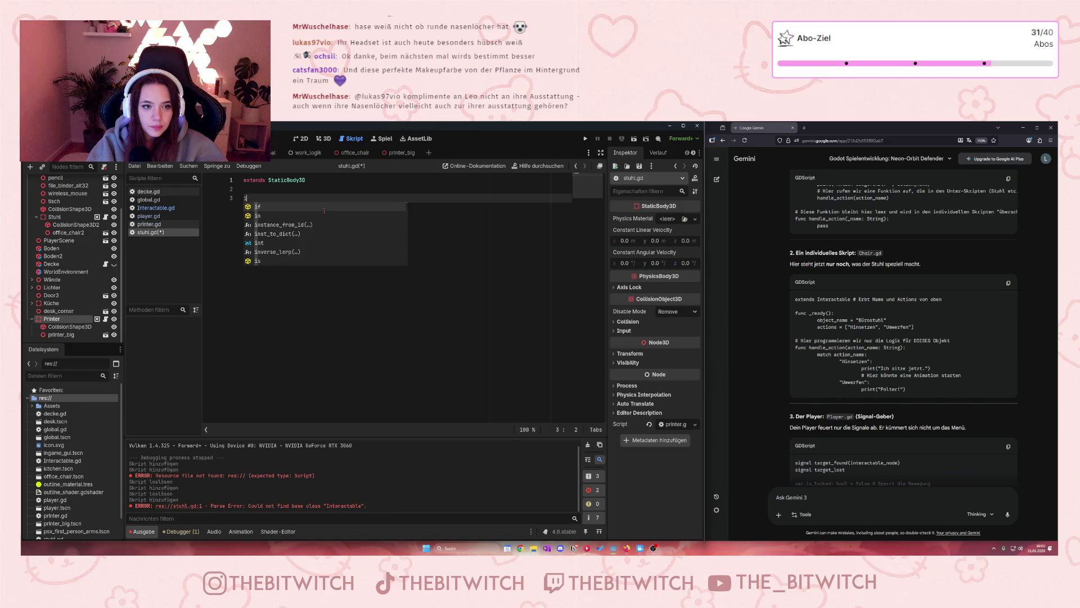
{"action": "type", "text": "mport"}
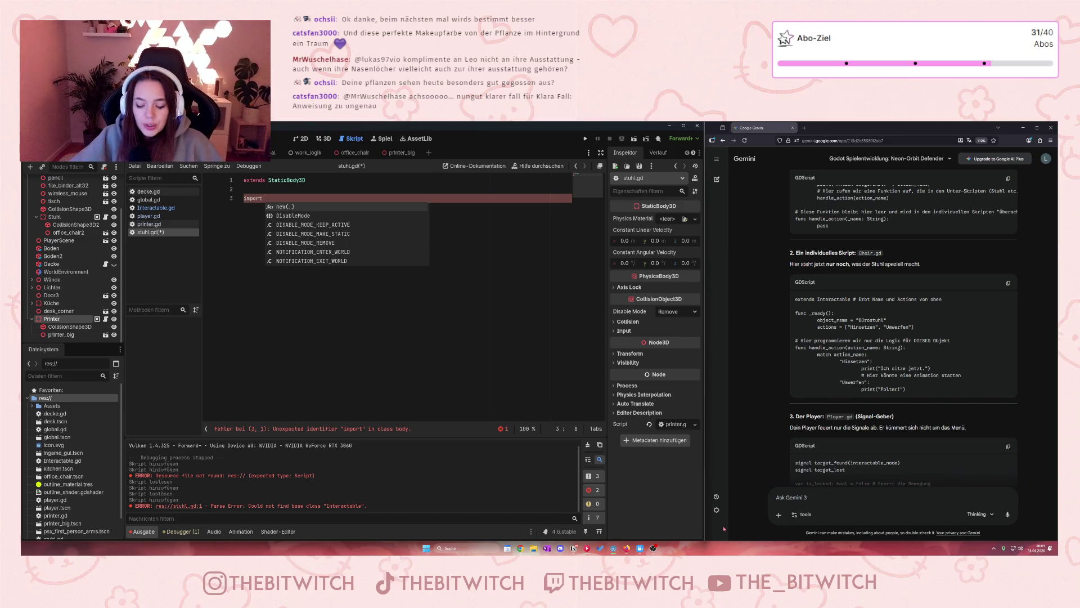
{"action": "key", "text": "BackSpace"}
{"action": "key", "text": "BackSpace"}
{"action": "key", "text": "BackSpace"}
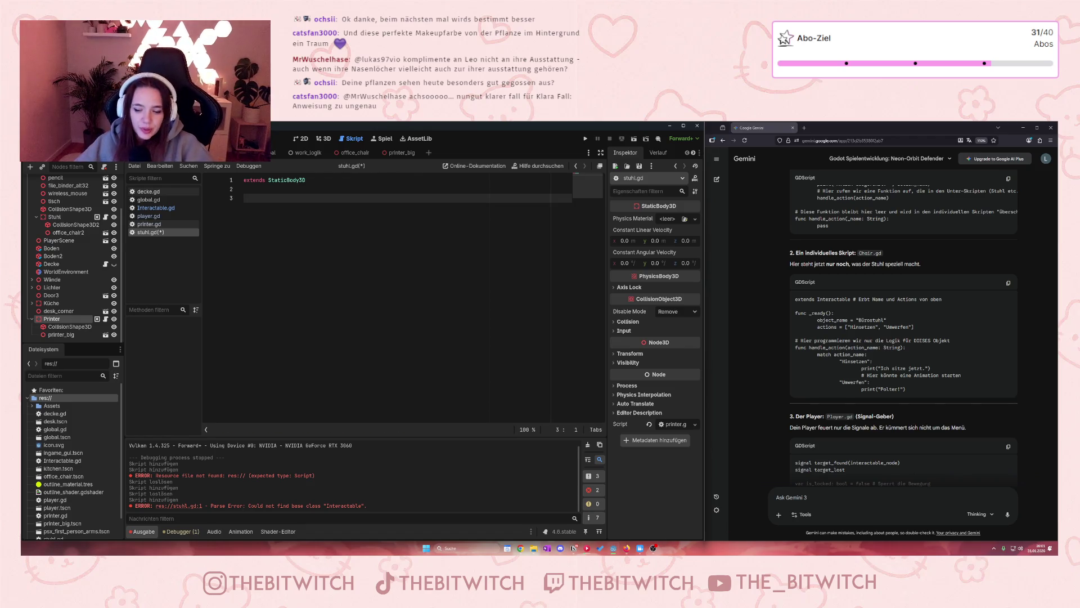
{"action": "left_click", "coordinate": [799, 493]}
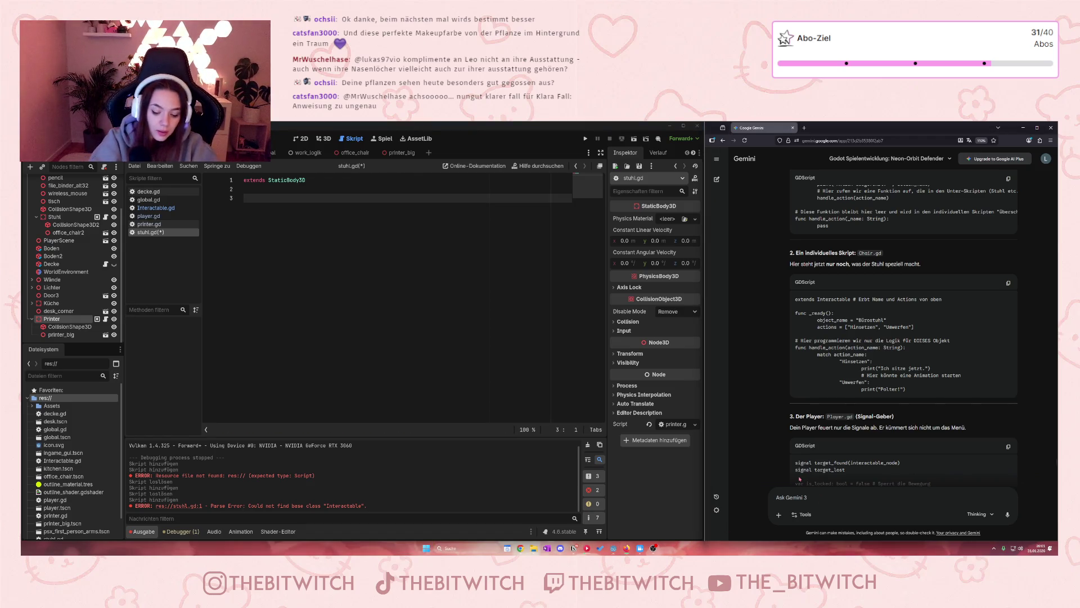
{"action": "type", "text": "Ich kann ite"}
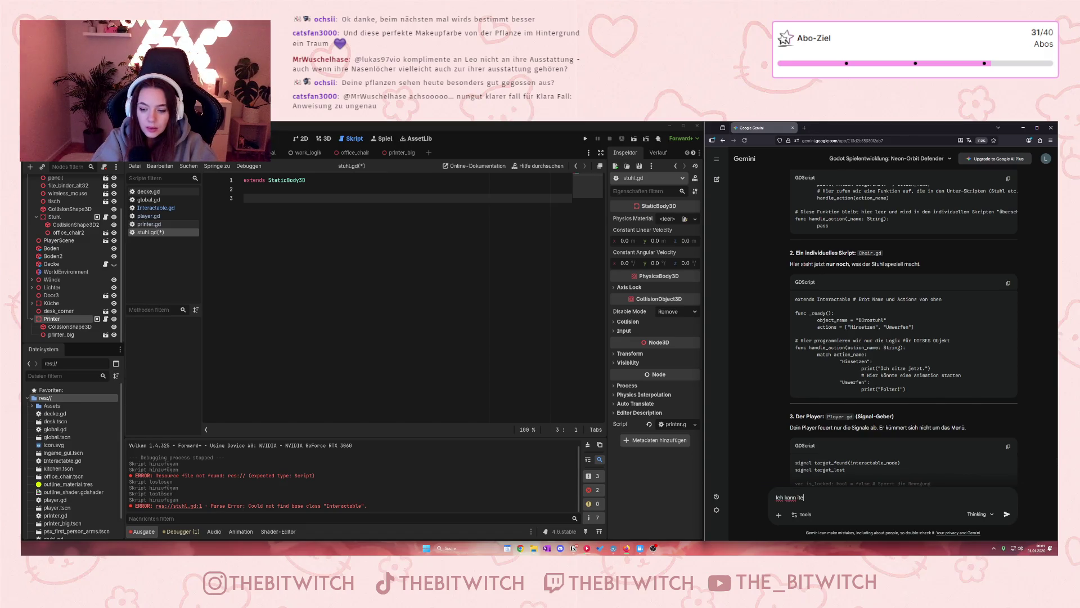
- Ask Gemini why Interactable can't be extended in stuhl.gd and what to do instead
{"action": "key", "text": "BackSpace"}
{"action": "type", "text": "n interactible"}
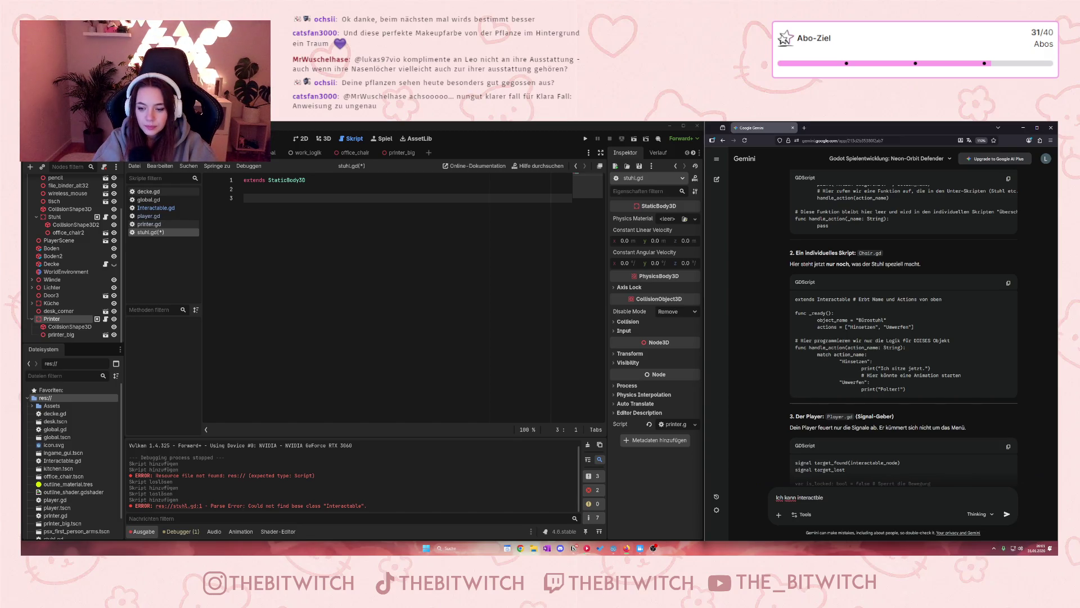
{"action": "key", "text": "BackSpace"}
{"action": "key", "text": "BackSpace"}
{"action": "key", "text": "BackSpace"}
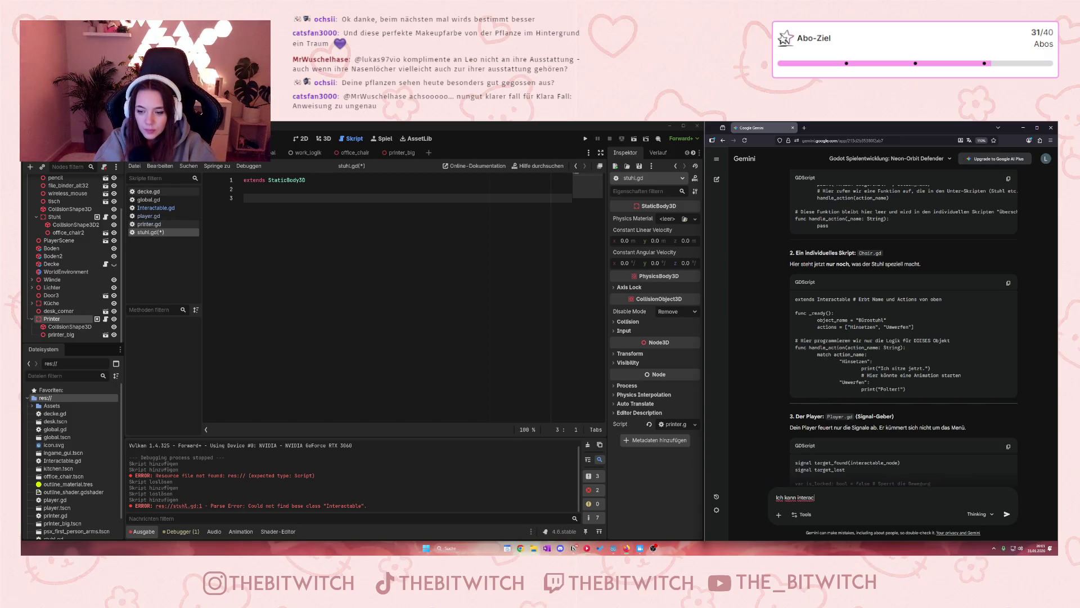
{"action": "type", "text": "table nicht in"}
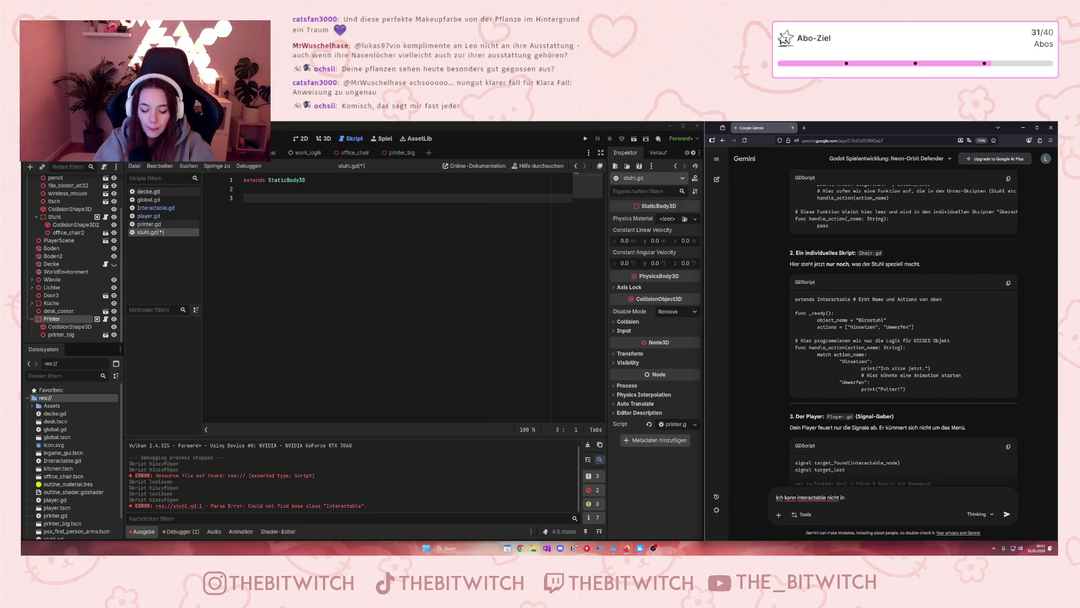
{"action": "type", "text": " stuhl."}
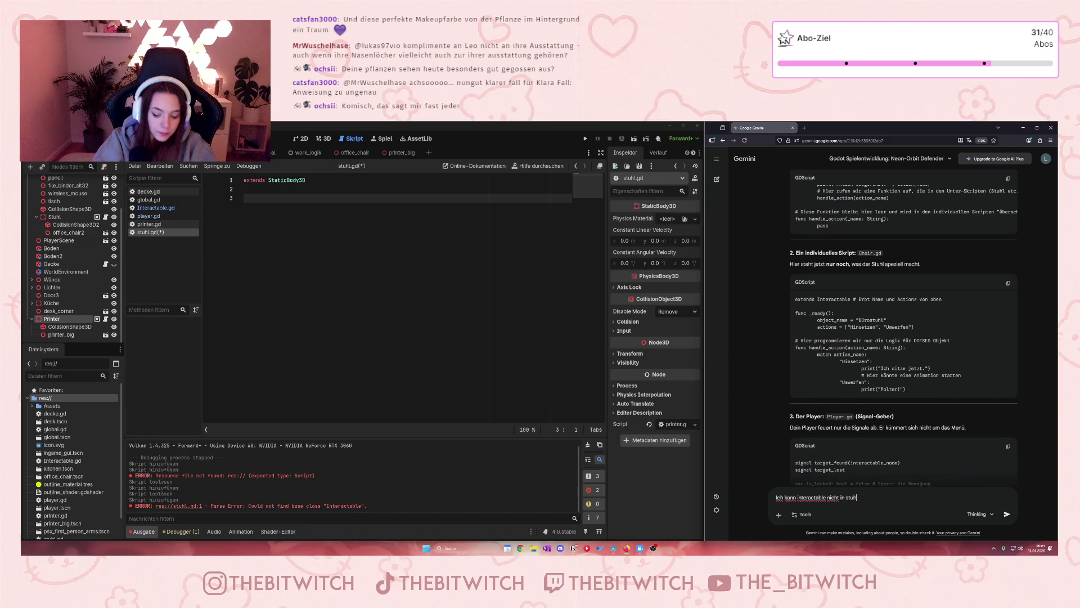
{"action": "type", "text": "gd e"}
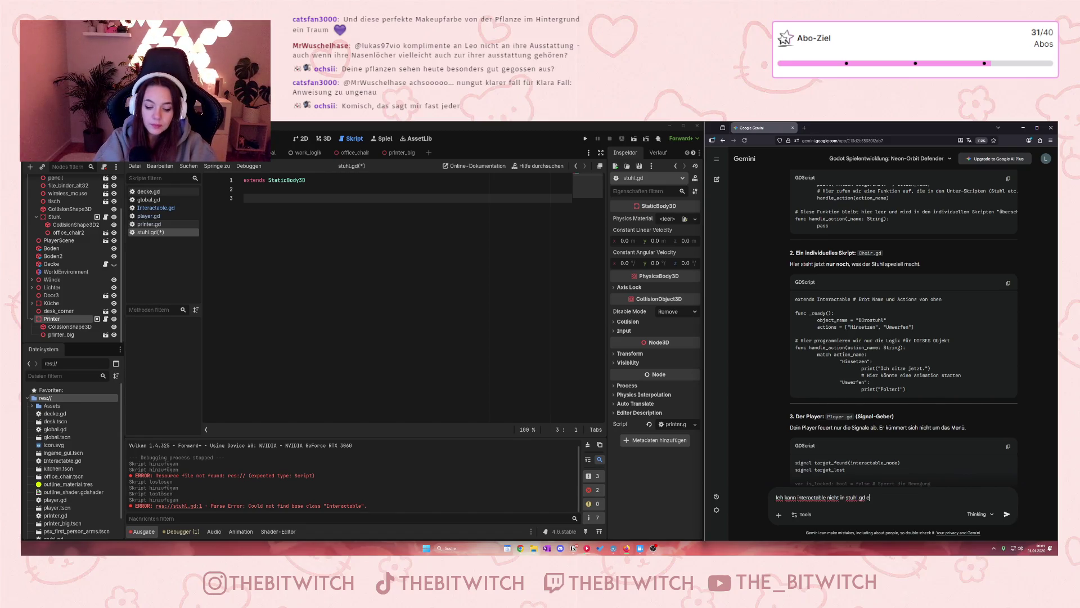
{"action": "type", "text": "xtenden, wa"}
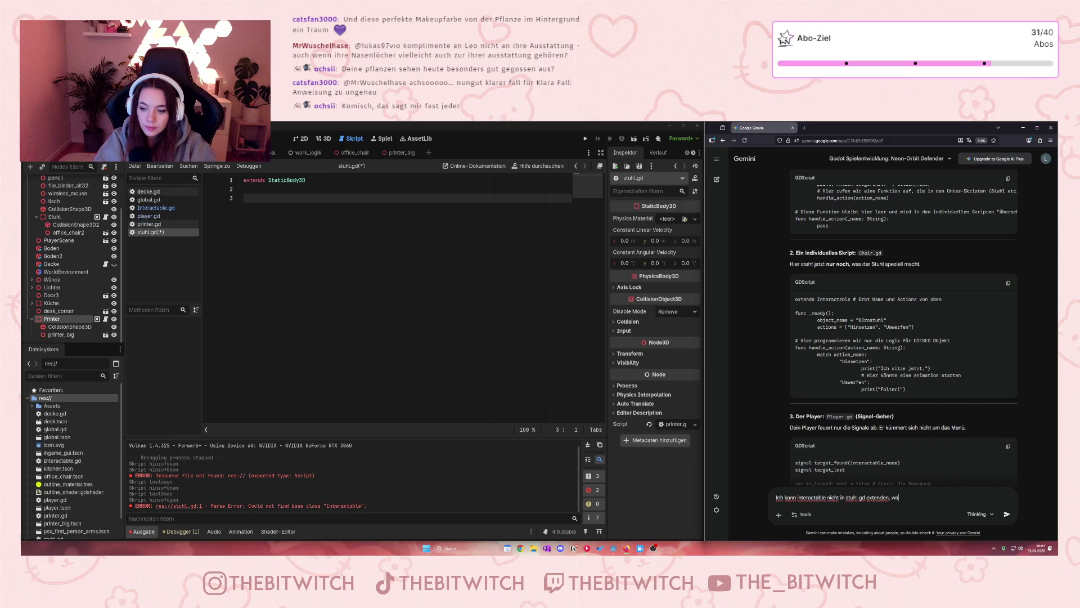
{"action": "type", "text": "s mache ich stat"}
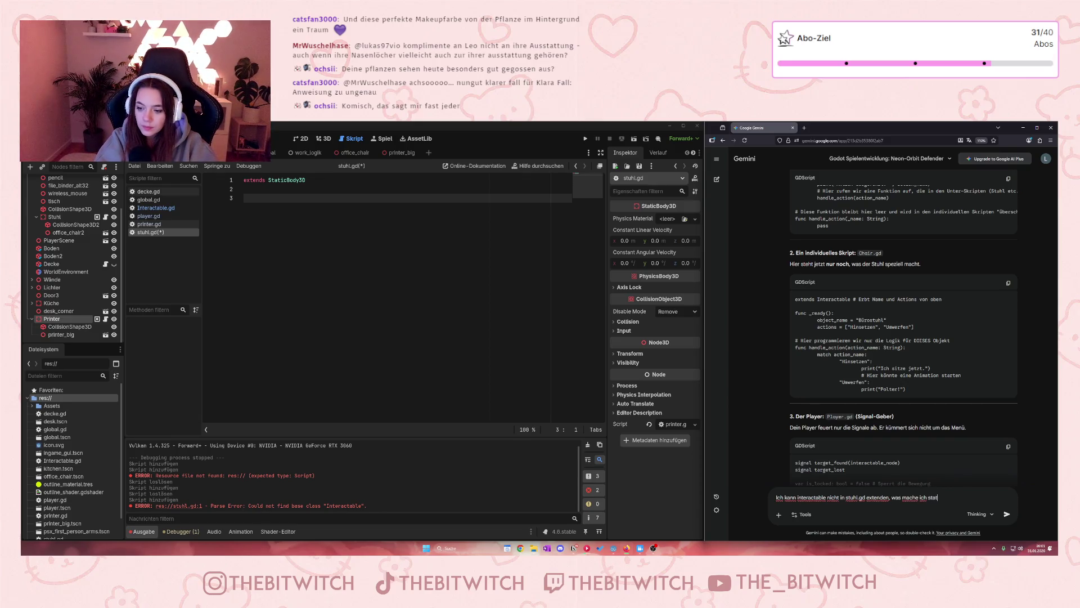
{"action": "type", "text": "tdessen?"}
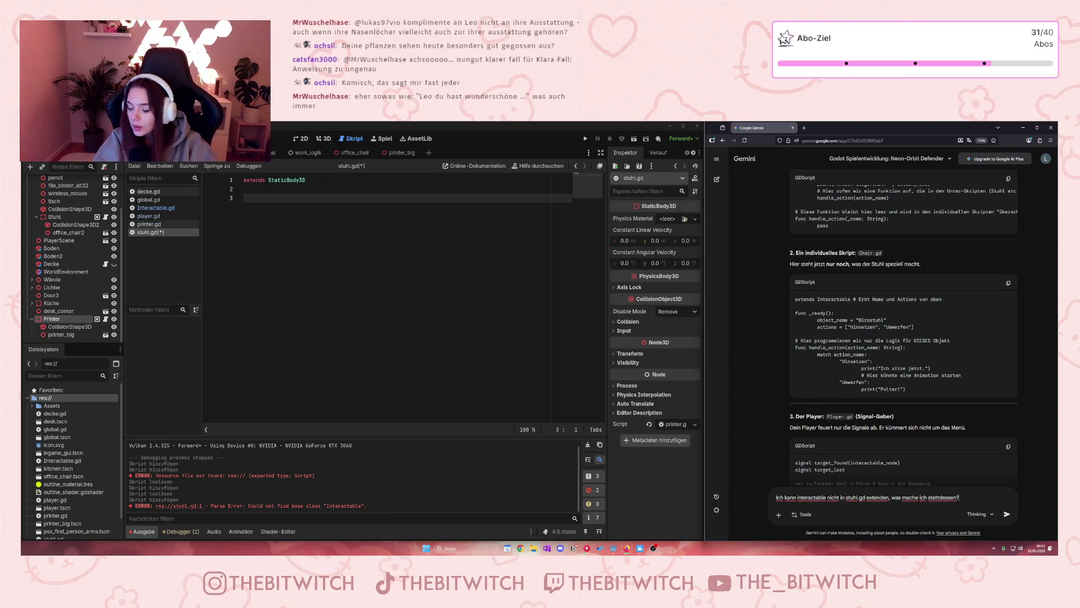
{"action": "key", "text": "Return"}
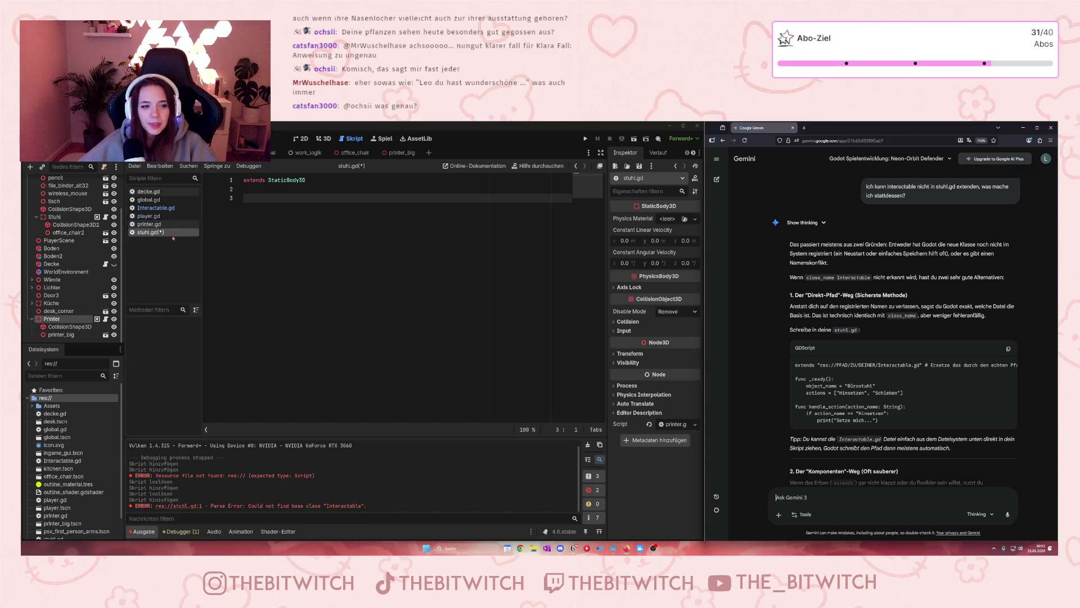
- Check printer.gd and Interactable.gd, then retype stuhl.gd's base class as Interactable
{"action": "left_click", "coordinate": [167, 224]}
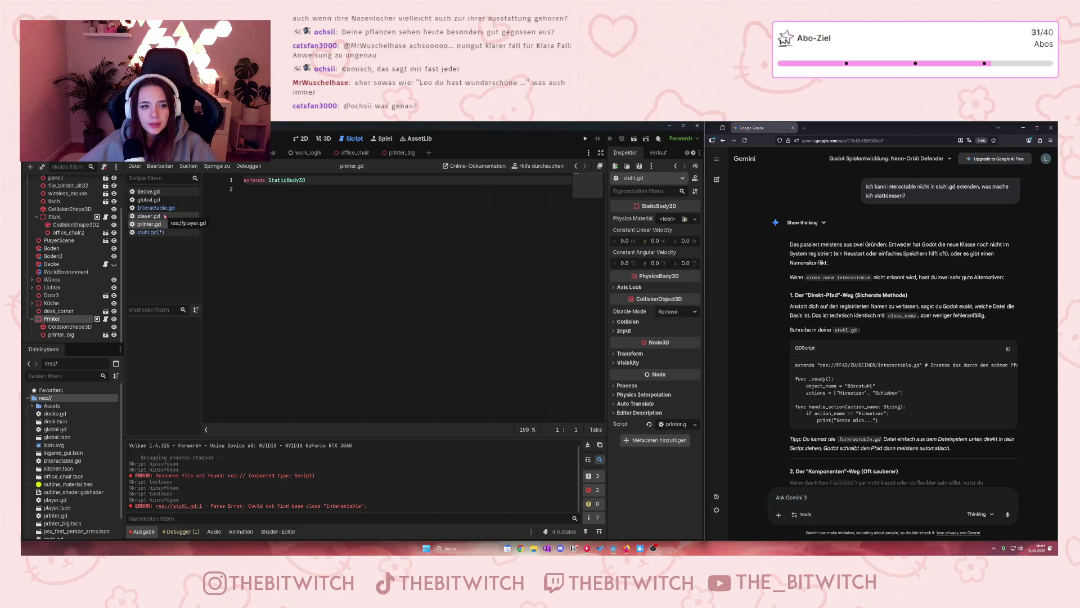
{"action": "left_click", "coordinate": [155, 208]}
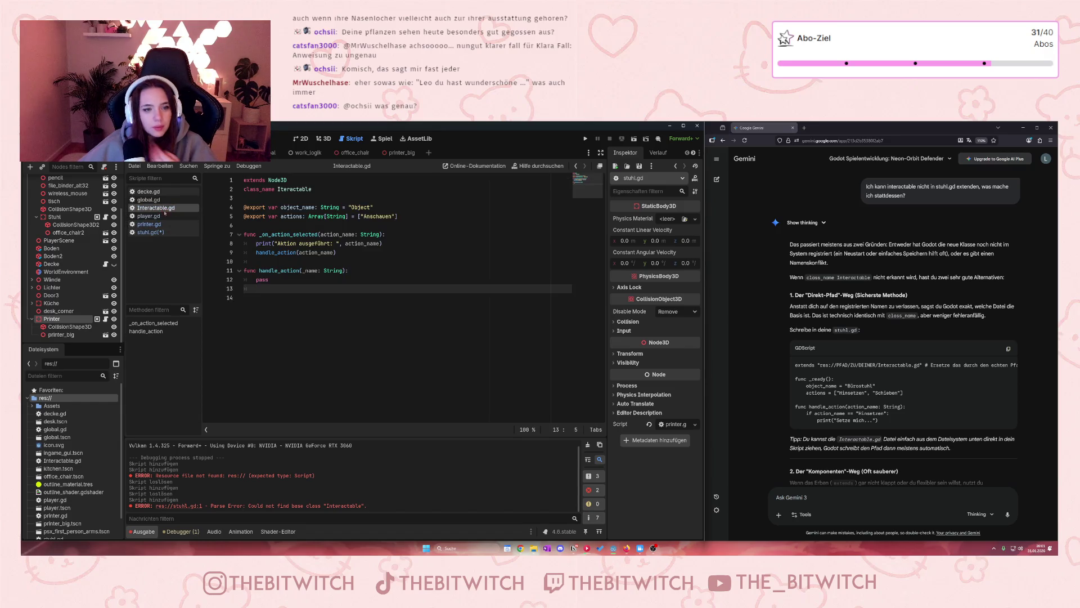
{"action": "left_click", "coordinate": [150, 232]}
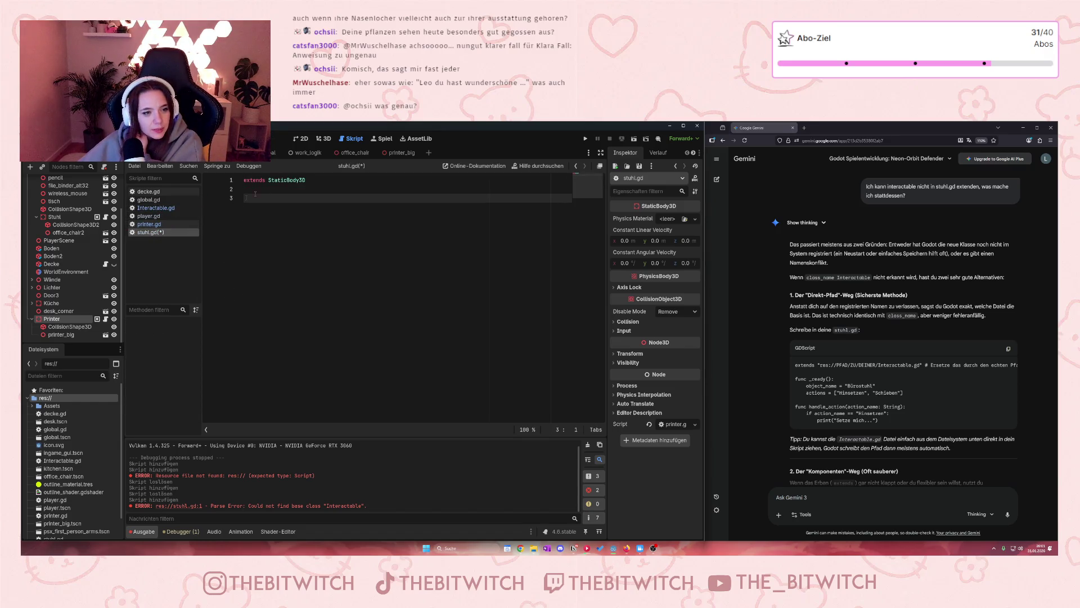
{"action": "left_click", "coordinate": [269, 180]}
{"action": "key", "text": "ctrl+shift+End"}
{"action": "key", "text": "BackSpace"}
{"action": "key", "text": "BackSpace"}
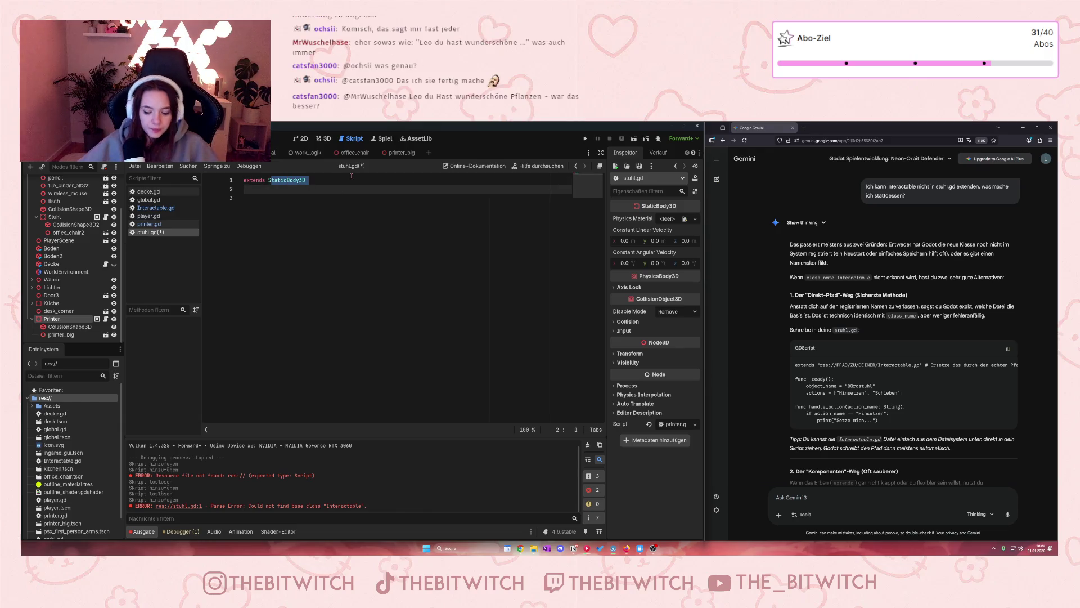
{"action": "type", "text": "Inter"}
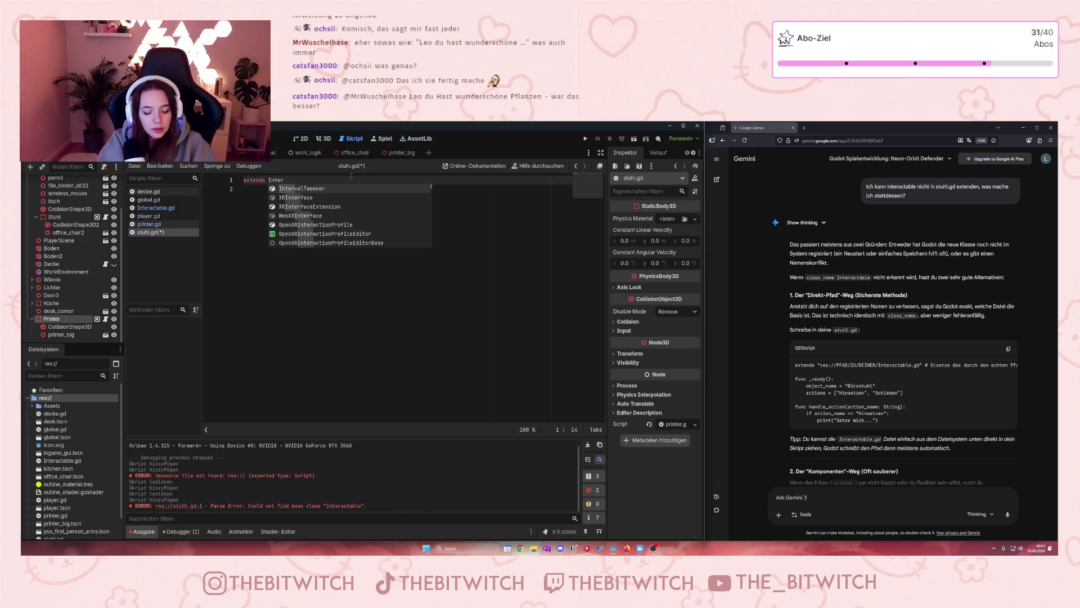
{"action": "type", "text": "a"}
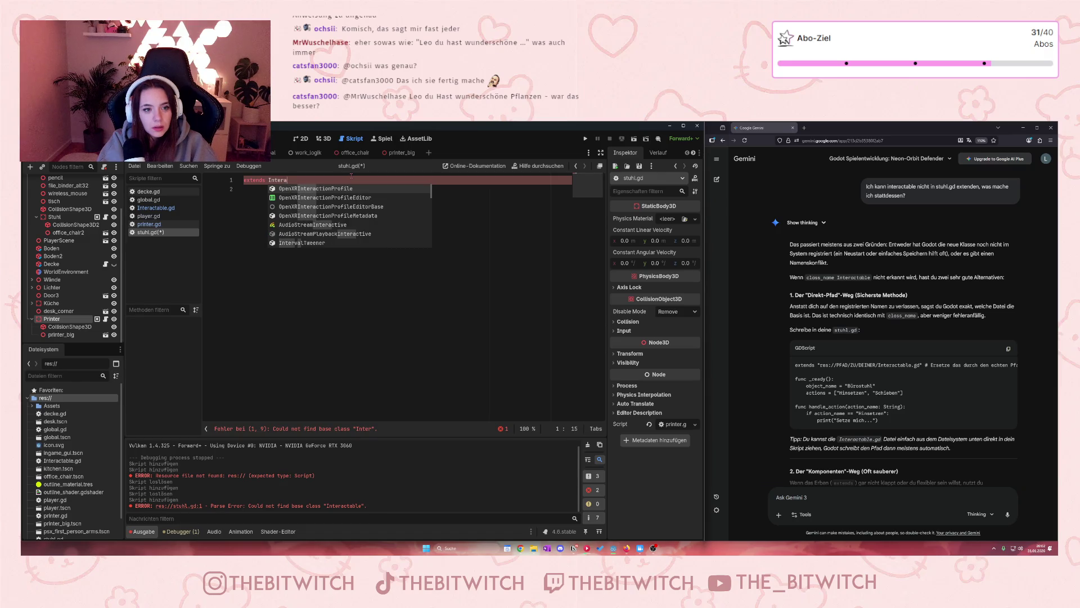
{"action": "type", "text": "ct"}
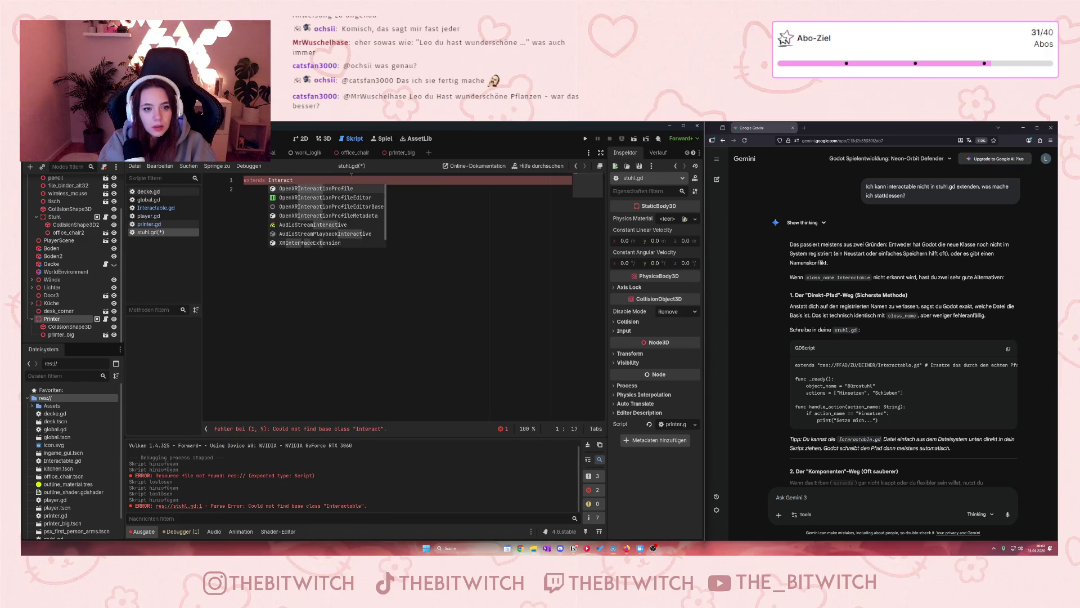
{"action": "type", "text": "able"}
{"action": "key", "text": "Return"}
{"action": "key", "text": "Return"}
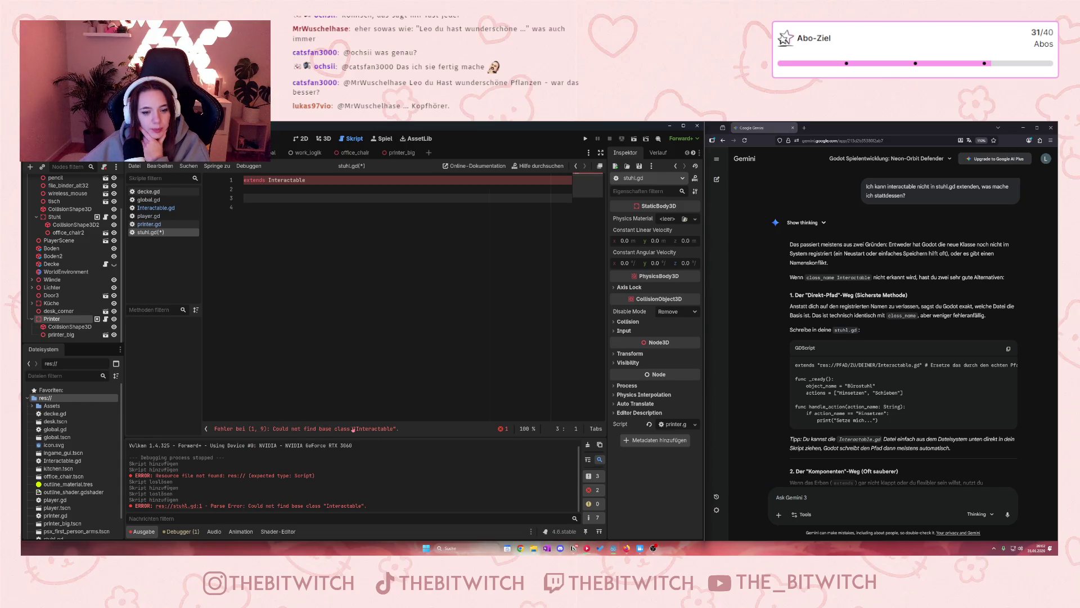
- Jump to the parse error and change the base class back to StaticBody3D
{"action": "left_click", "coordinate": [375, 428]}
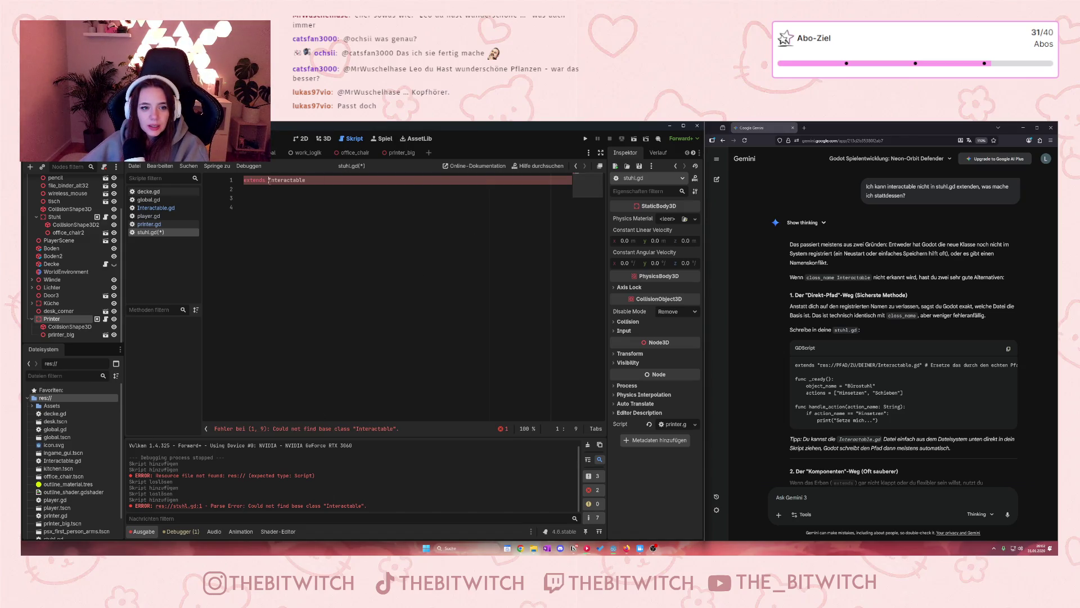
{"action": "left_click_drag", "start_coordinate": [269, 180], "coordinate": [419, 189]}
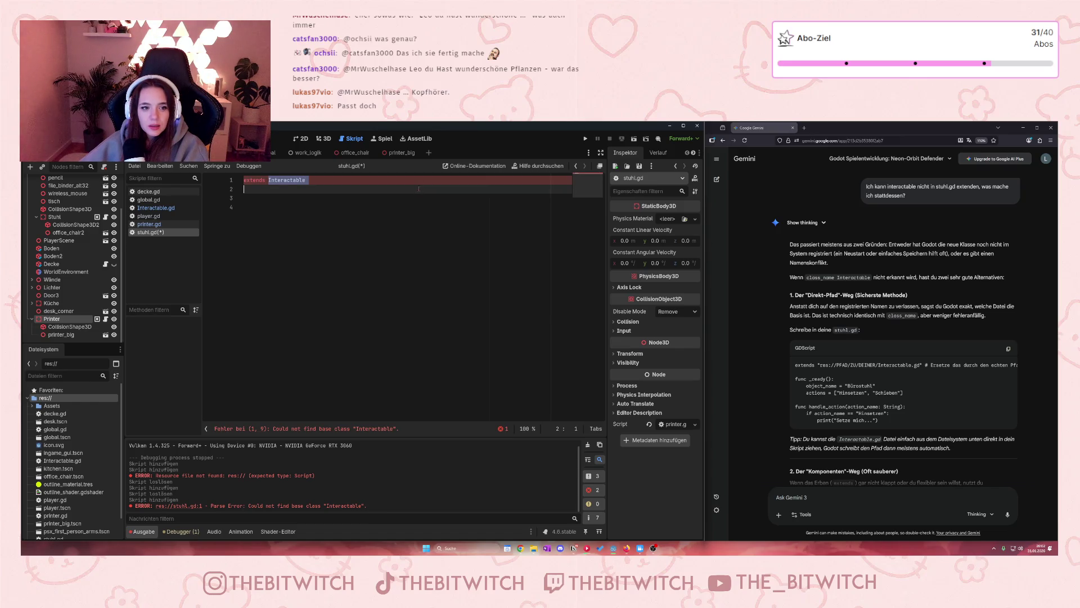
{"action": "key", "text": "BackSpace"}
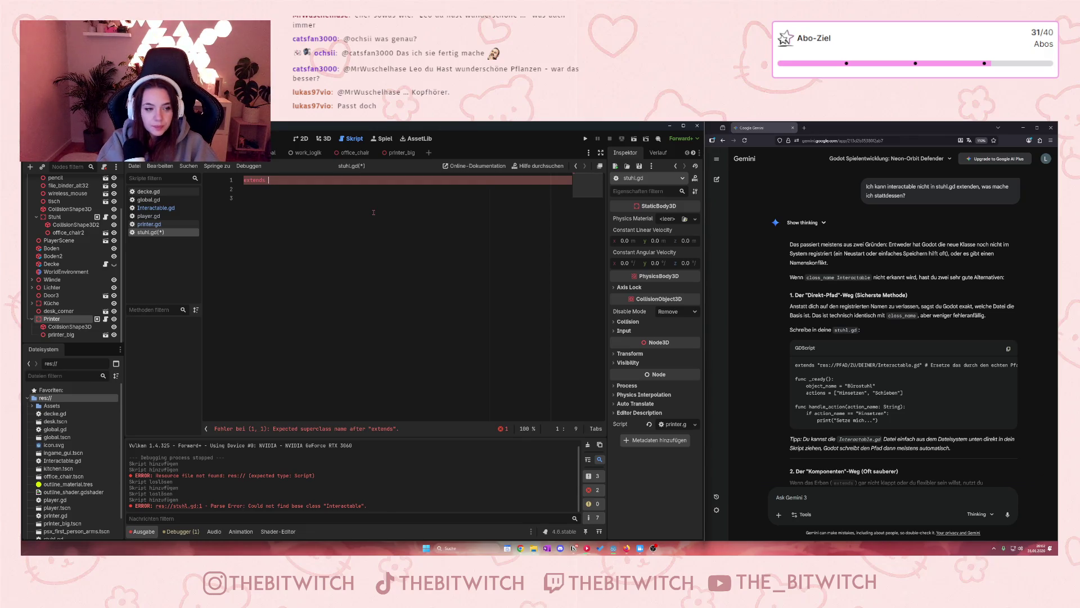
{"action": "type", "text": "Stat"}
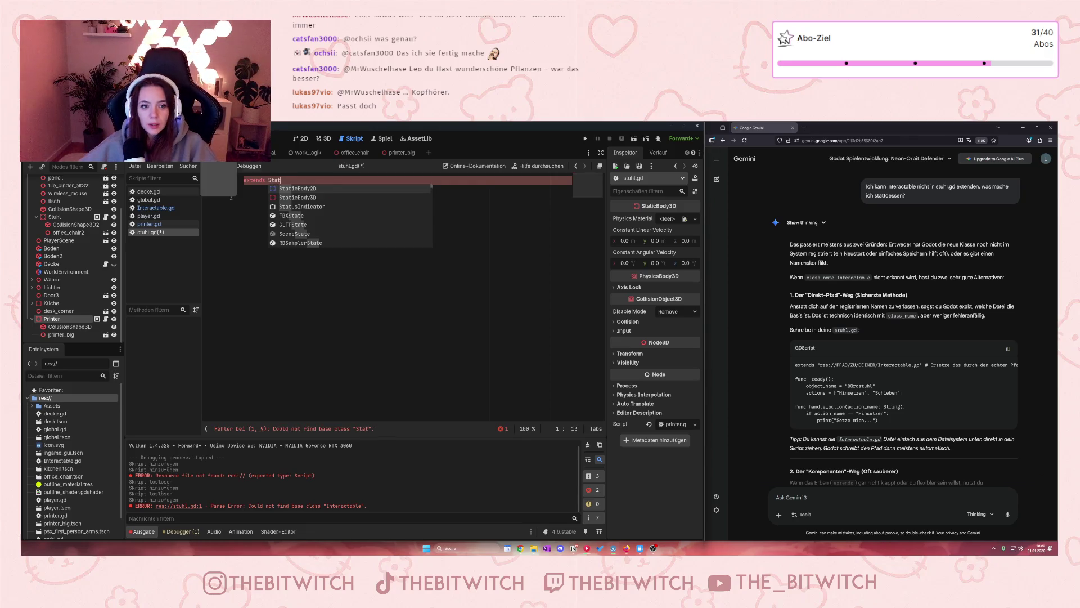
{"action": "left_click", "coordinate": [303, 201]}
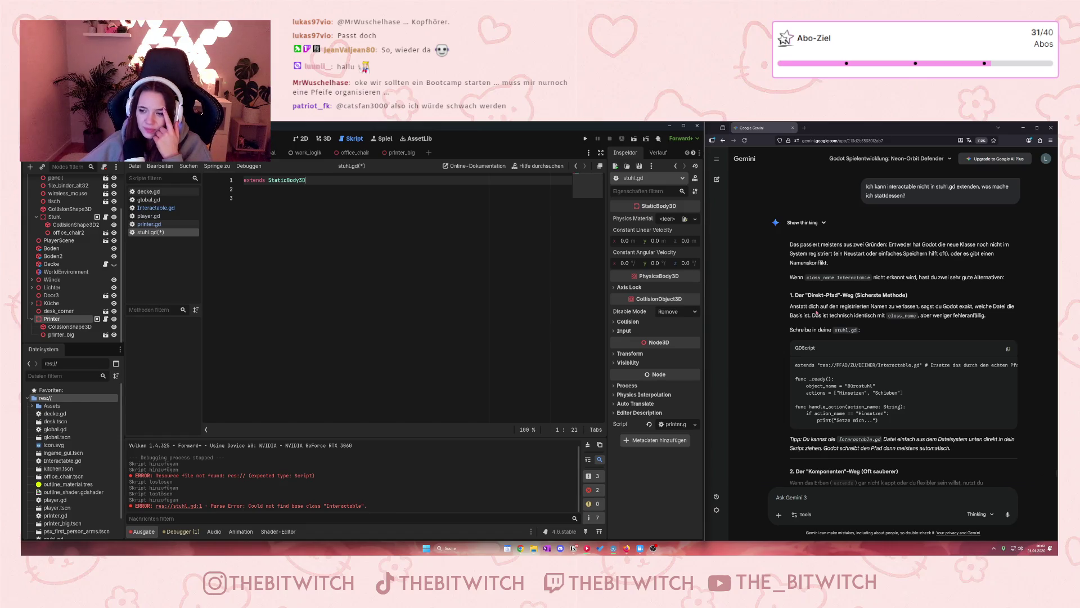
- Drop Interactable.gd's res:// path from the FileSystem dock into stuhl.gd
{"action": "scroll", "coordinate": [853, 420], "scroll_direction": "down", "scroll_amount": 1}
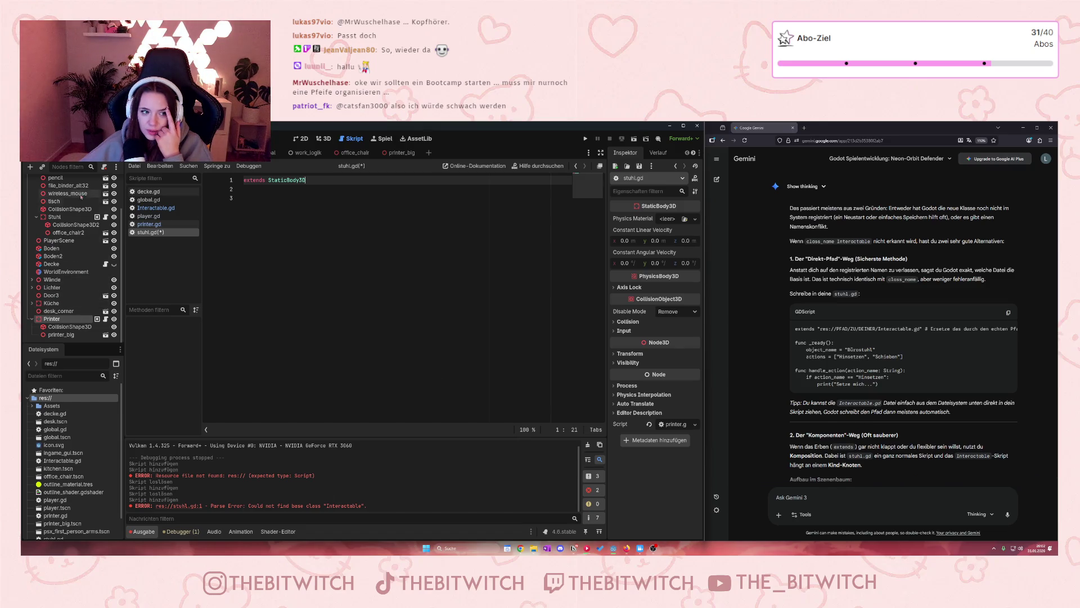
{"action": "left_click", "coordinate": [149, 207]}
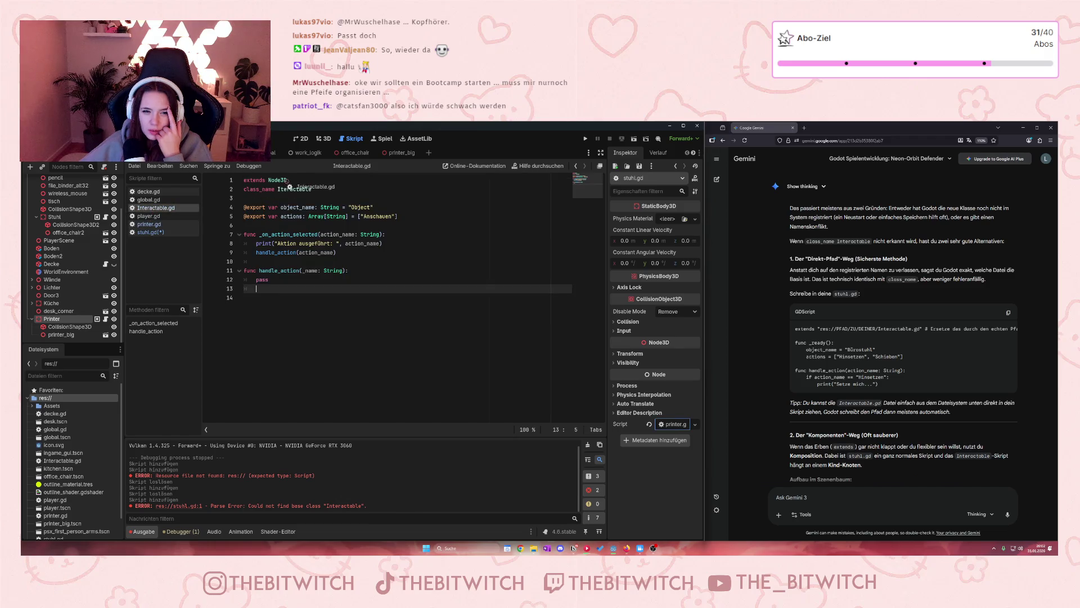
{"action": "left_click_drag", "start_coordinate": [149, 207], "coordinate": [151, 233]}
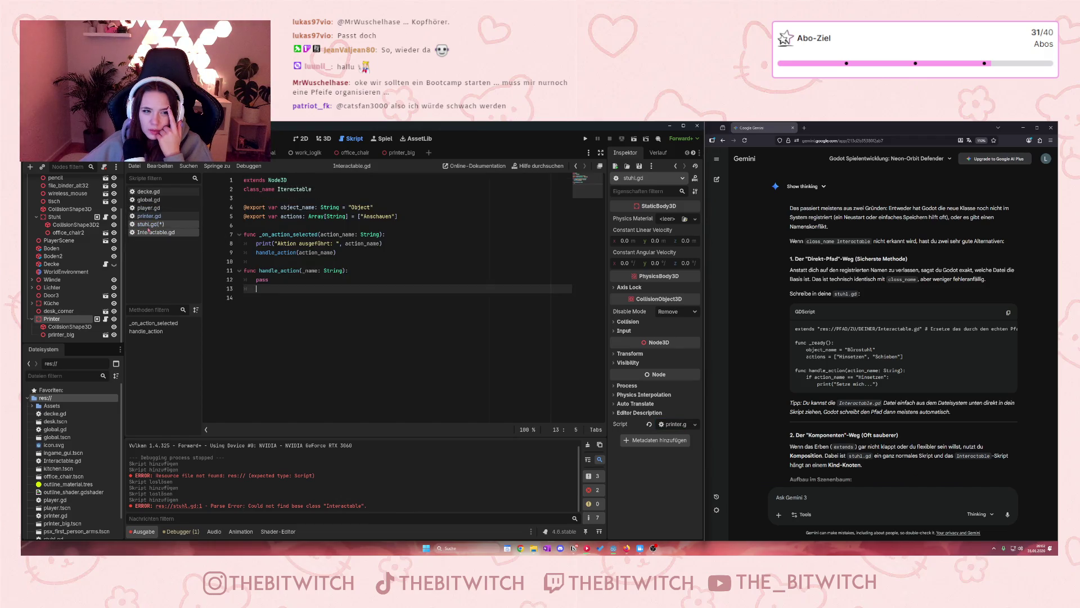
{"action": "left_click", "coordinate": [149, 225]}
{"action": "scroll", "coordinate": [56, 495], "scroll_direction": "down", "scroll_amount": 3}
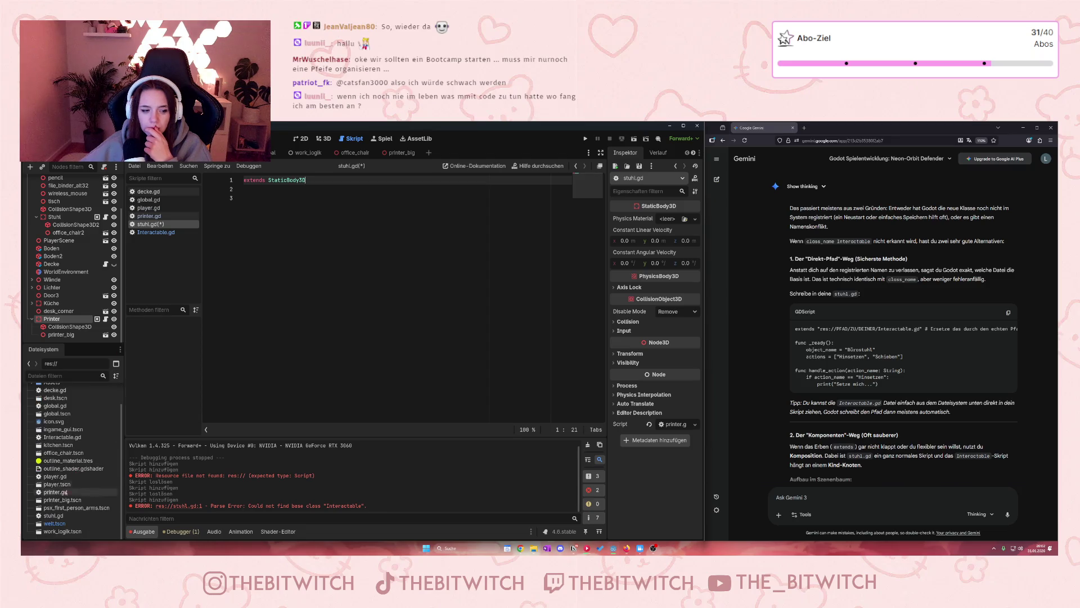
{"action": "scroll", "coordinate": [57, 484], "scroll_direction": "up", "scroll_amount": 3}
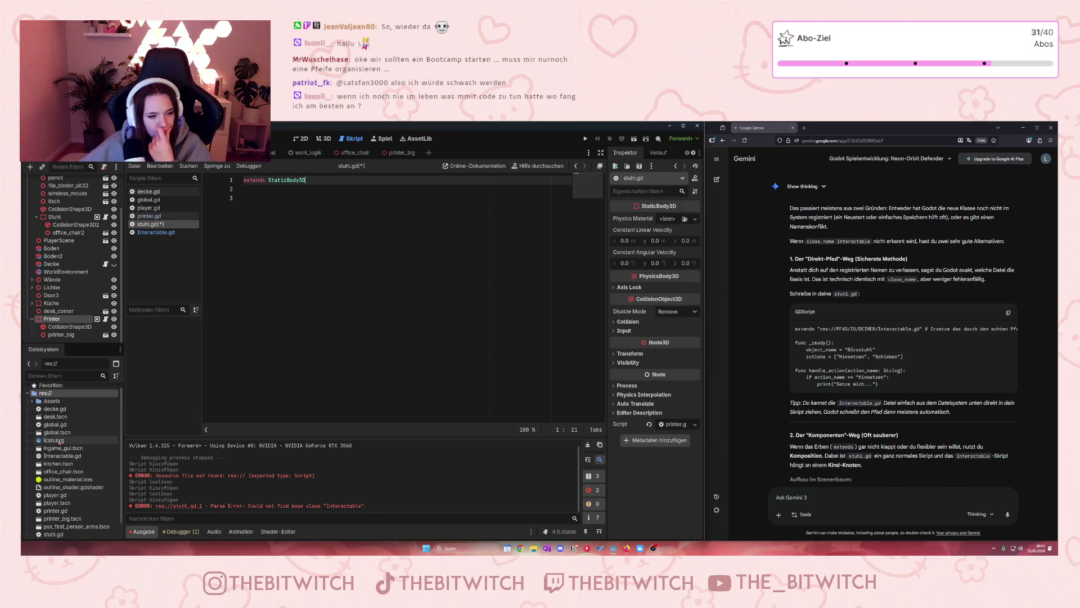
{"action": "mouse_move", "coordinate": [60, 456]}
{"action": "left_mouse_down"}
{"action": "mouse_move", "coordinate": [197, 387]}
{"action": "mouse_move", "coordinate": [273, 195]}
{"action": "mouse_move", "coordinate": [259, 190]}
{"action": "left_mouse_up"}
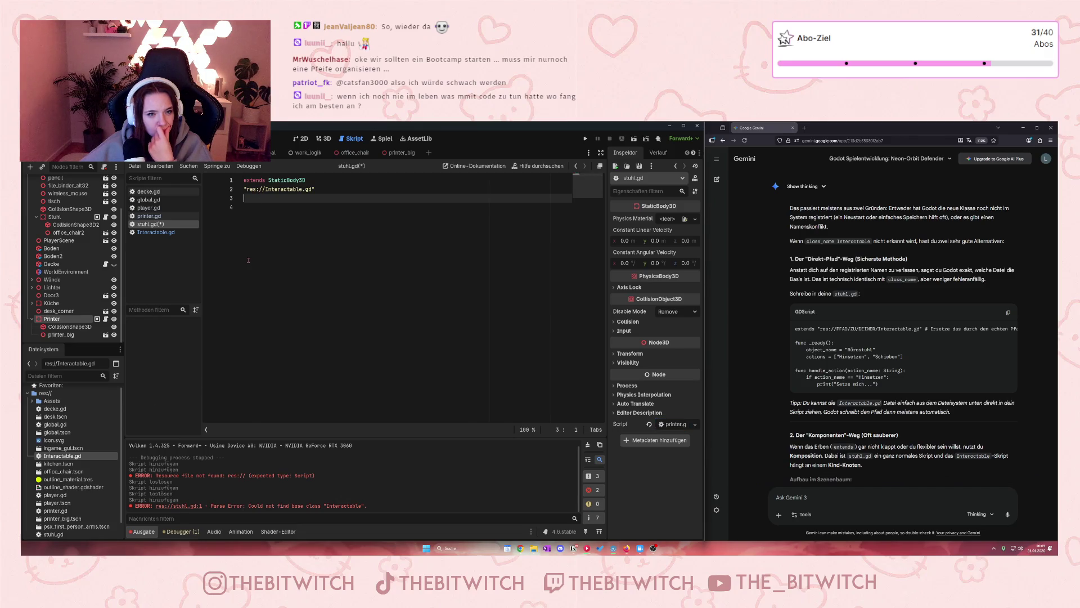
- Prefix the path with extends and delete the old extends StaticBody3D line and blank line
{"action": "left_click", "coordinate": [244, 190]}
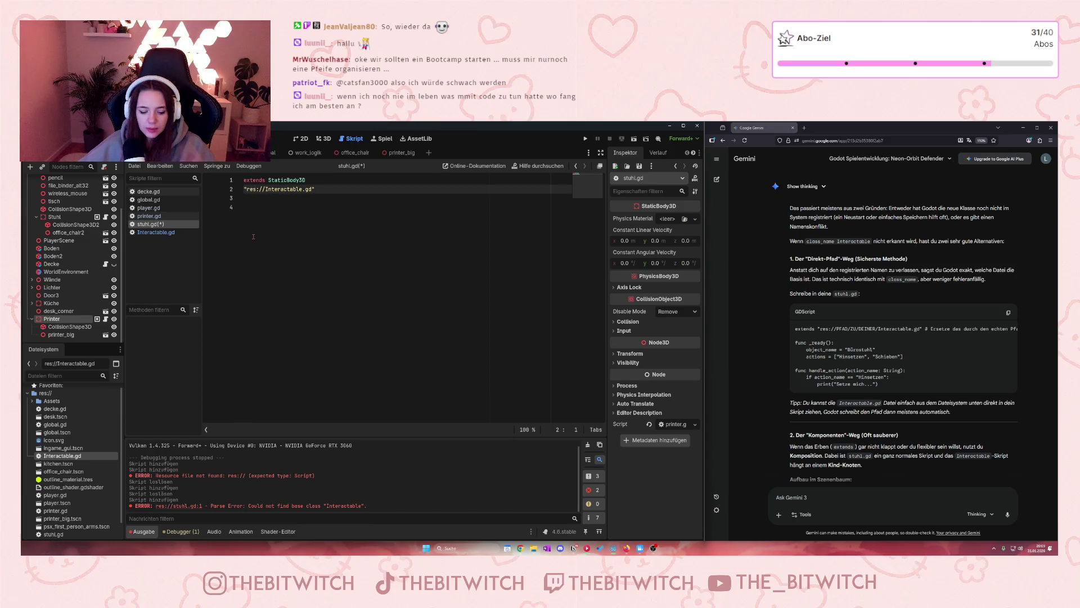
{"action": "type", "text": "extend"}
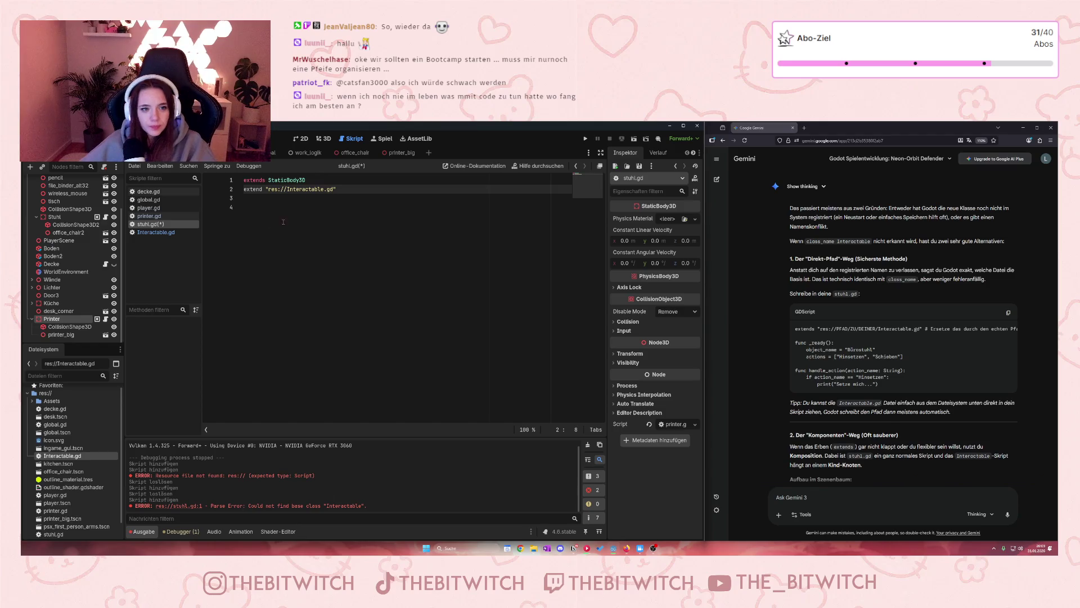
{"action": "left_click_drag", "start_coordinate": [304, 180], "coordinate": [243, 180]}
{"action": "key", "text": "BackSpace"}
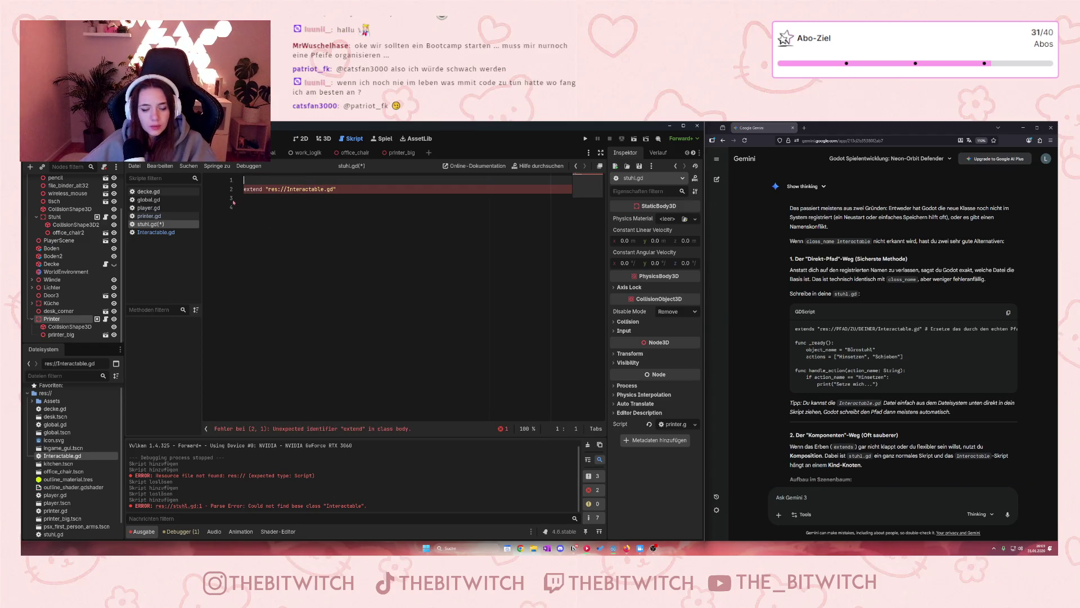
{"action": "left_click", "coordinate": [331, 411]}
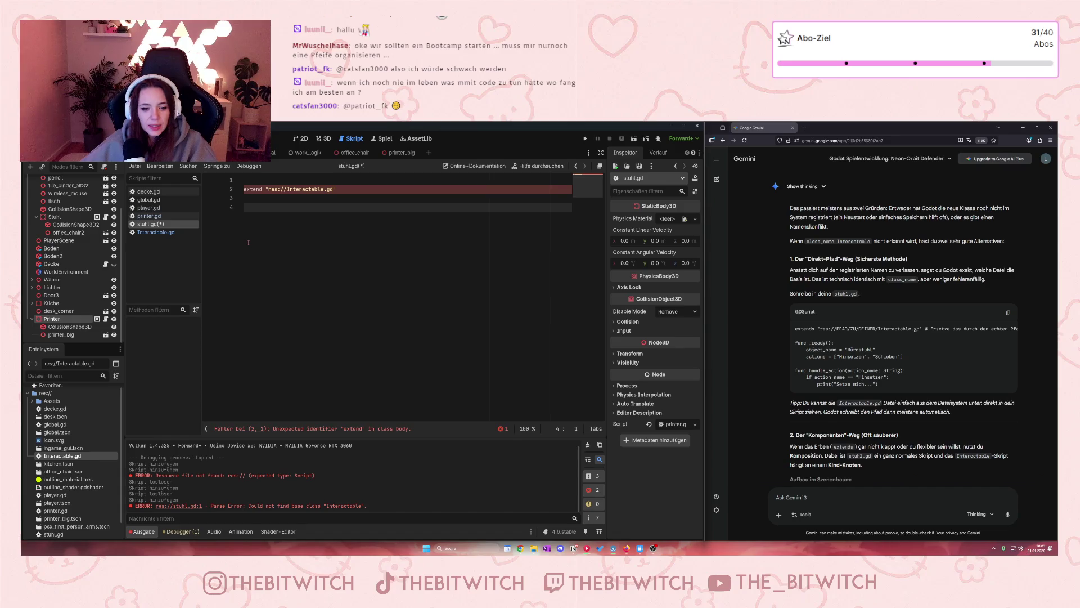
{"action": "key", "text": "Up"}
{"action": "key", "text": "Up"}
{"action": "key", "text": "End"}
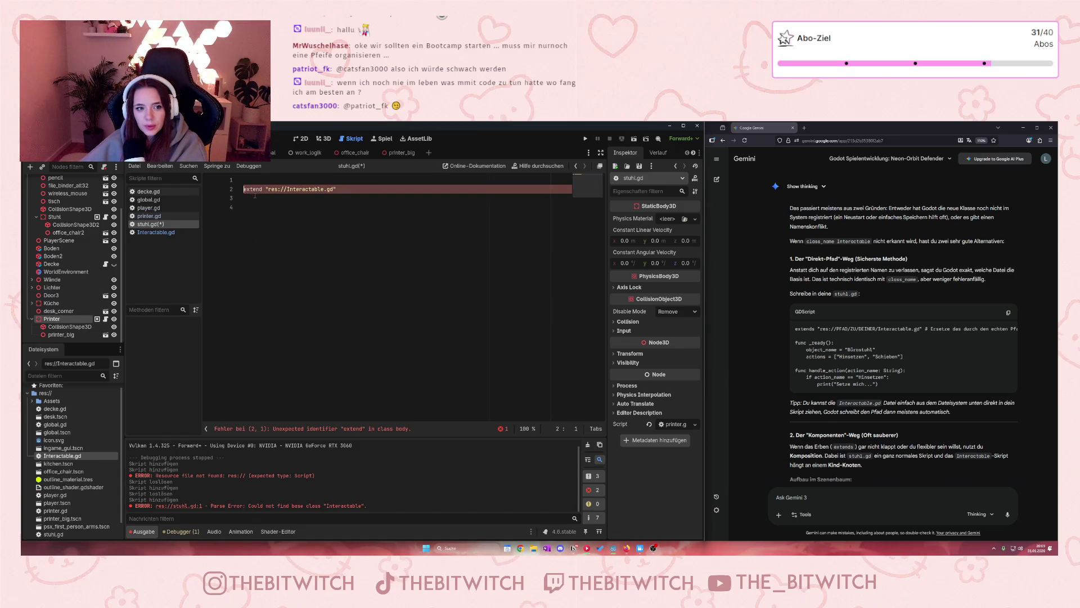
{"action": "key", "text": "BackSpace"}
{"action": "left_click", "coordinate": [309, 358]}
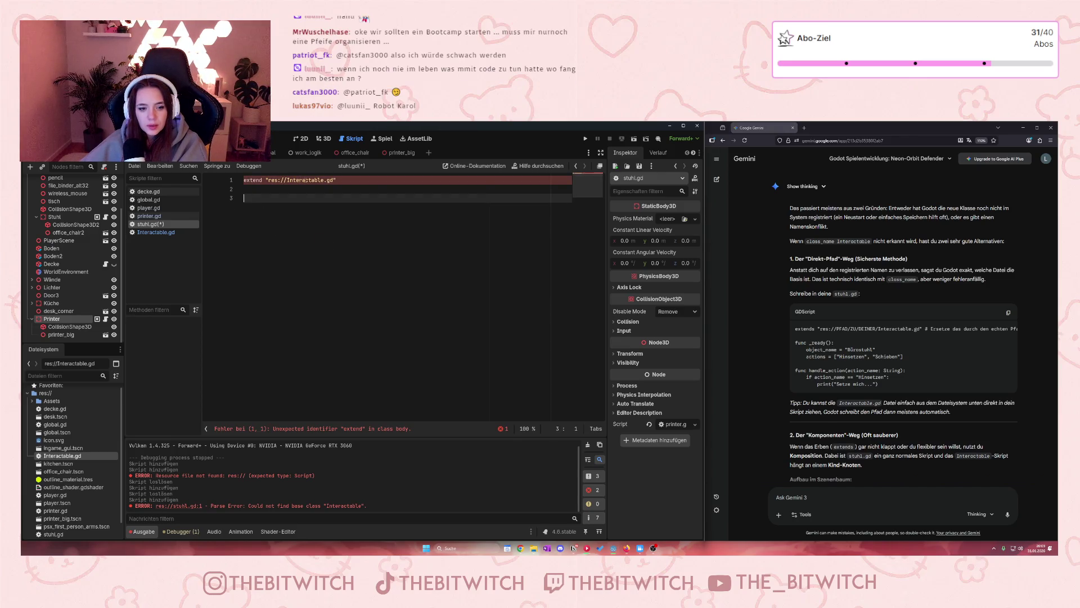
{"action": "mouse_move", "coordinate": [307, 180]}
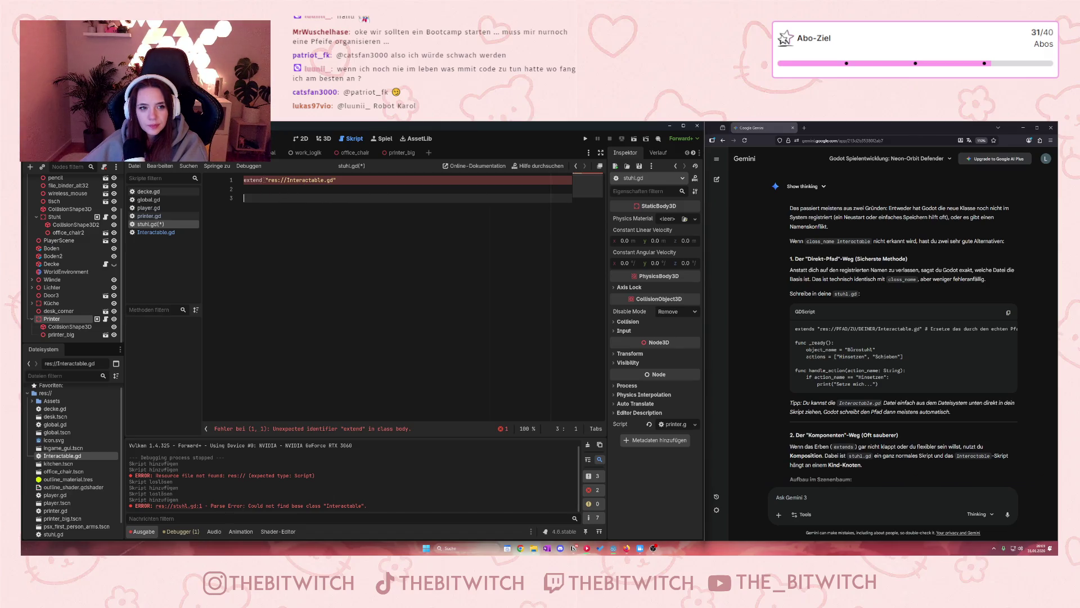
{"action": "left_click", "coordinate": [263, 180]}
{"action": "type", "text": "s"}
{"action": "left_click", "coordinate": [263, 321]}
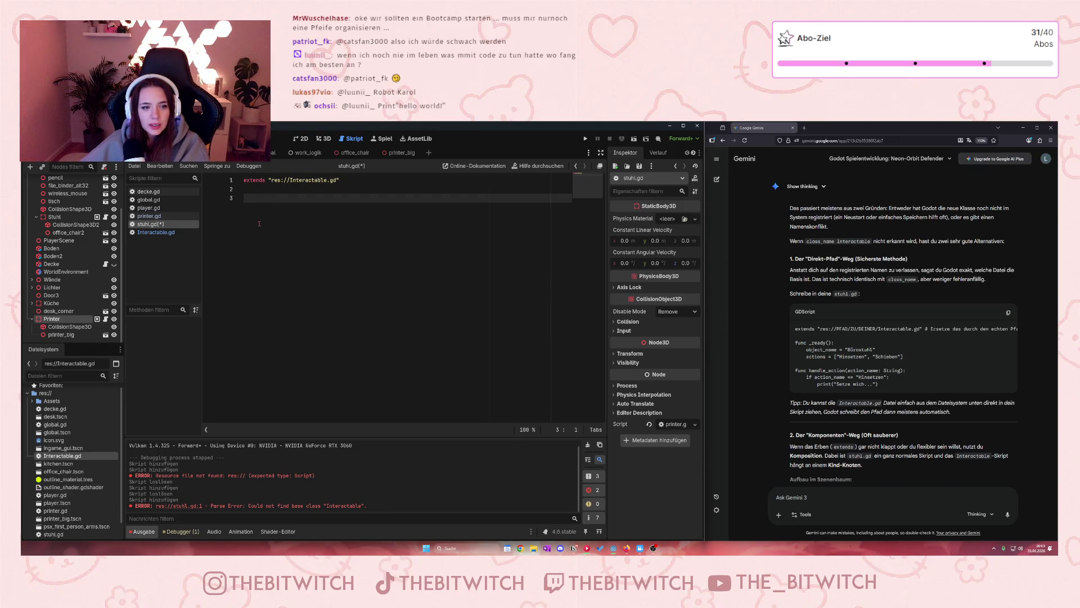
{"action": "mouse_move", "coordinate": [319, 180]}
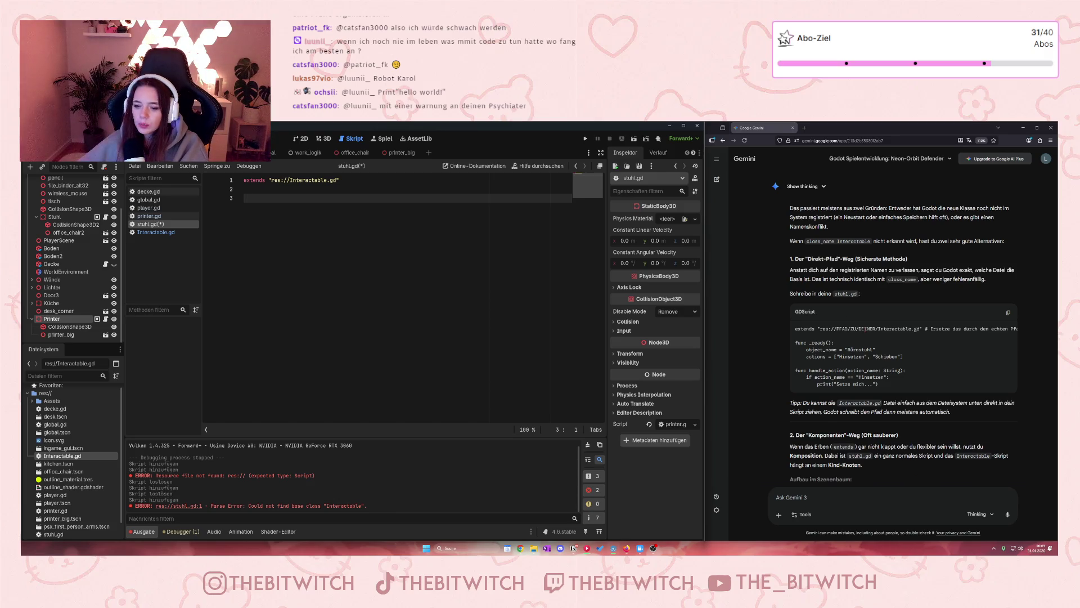
{"action": "scroll", "coordinate": [855, 323], "scroll_direction": "down", "scroll_amount": 2}
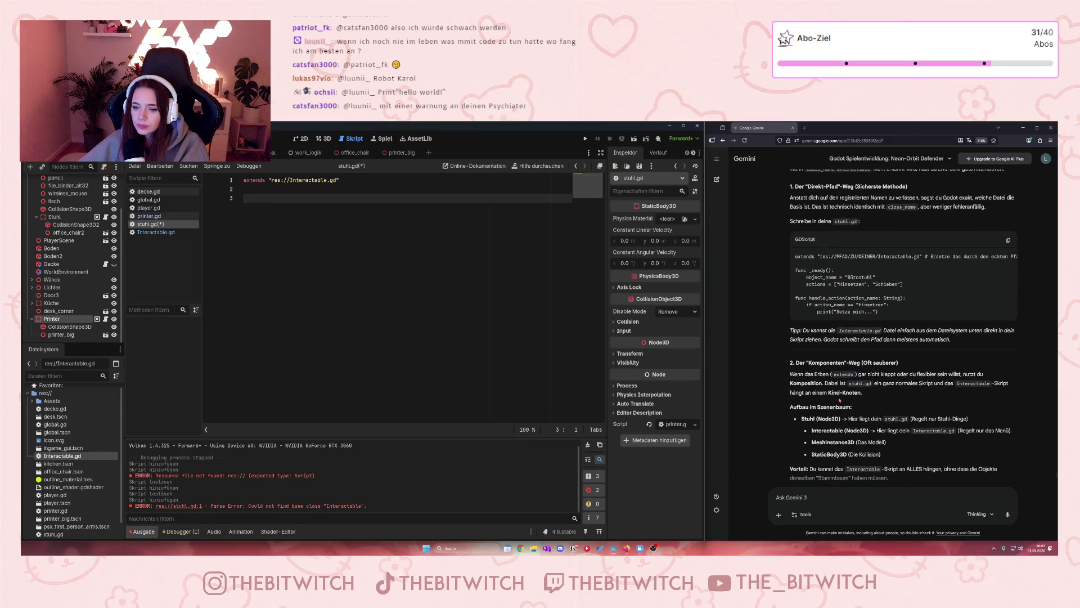
{"action": "scroll", "coordinate": [844, 407], "scroll_direction": "down", "scroll_amount": 1}
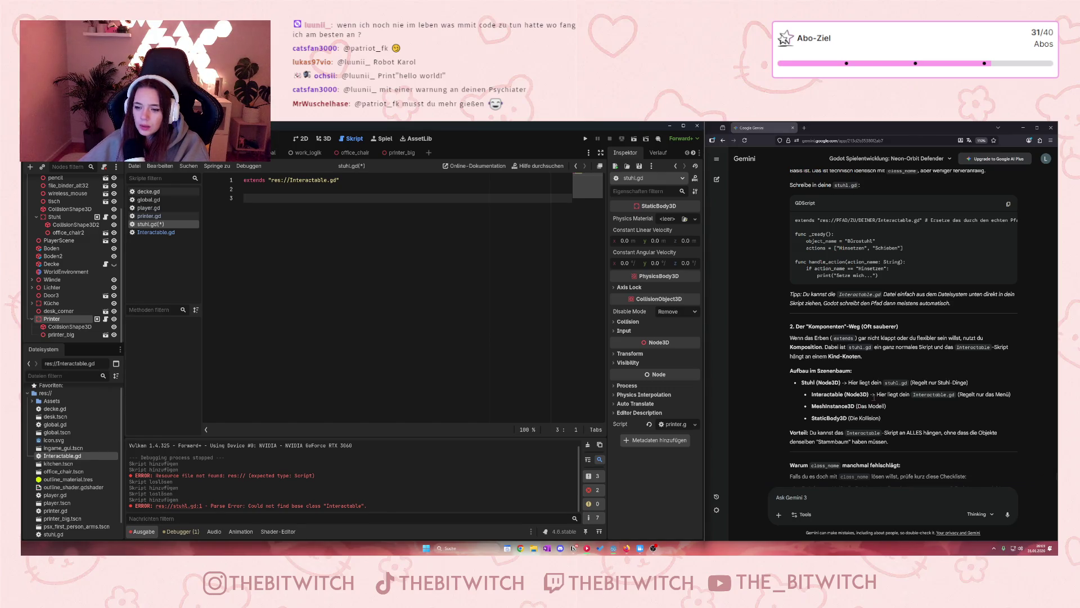
{"action": "scroll", "coordinate": [923, 405], "scroll_direction": "down", "scroll_amount": 3}
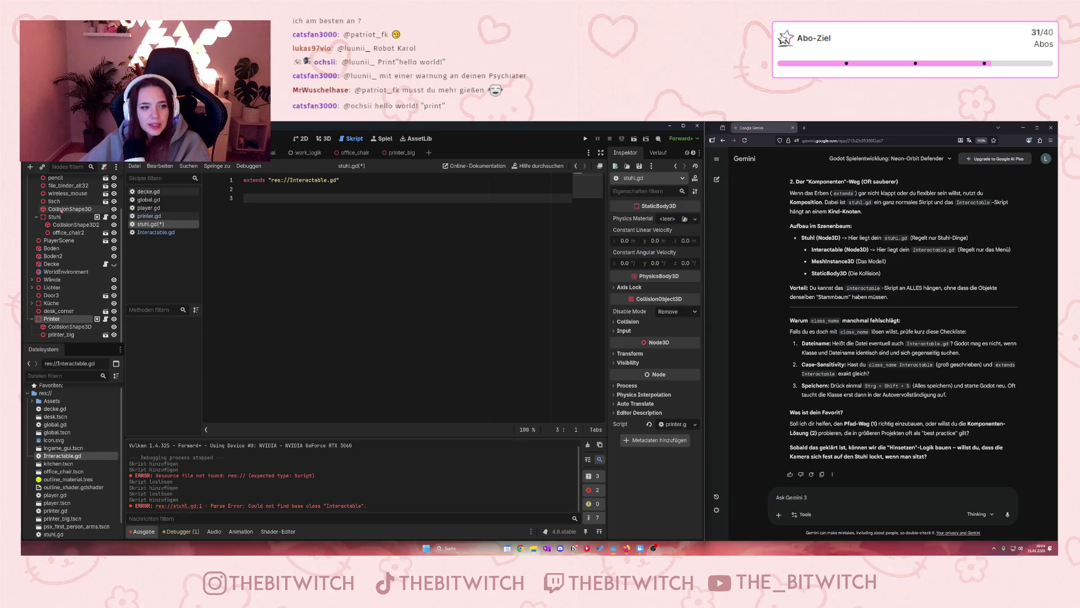
- Select the Stuhl node to see its inherited Object Name and Actions properties in the Inspector
{"action": "left_click", "coordinate": [56, 217]}
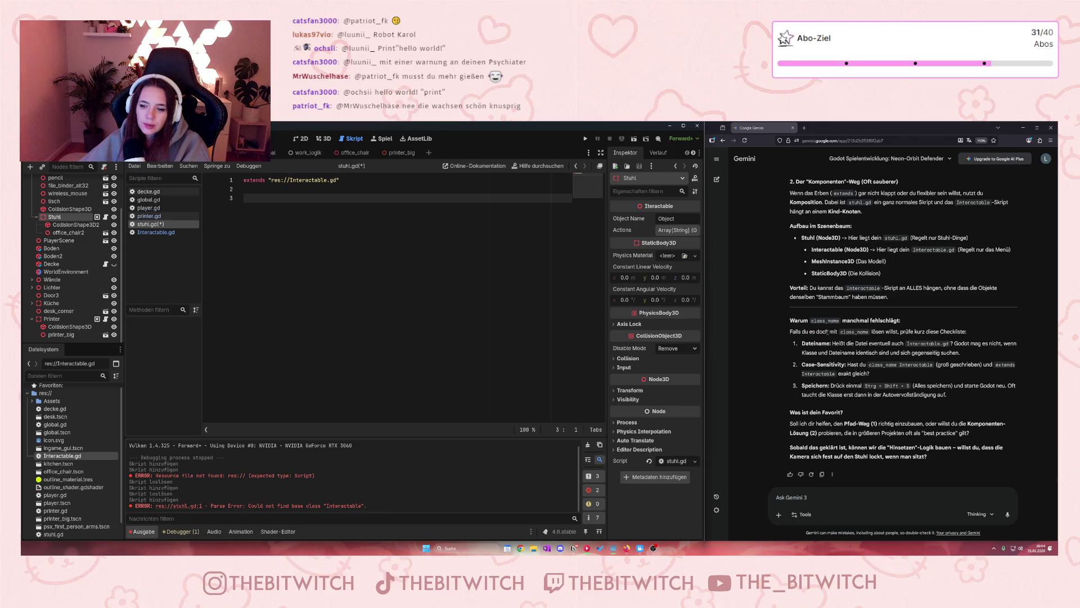
{"action": "scroll", "coordinate": [827, 332], "scroll_direction": "up", "scroll_amount": 10}
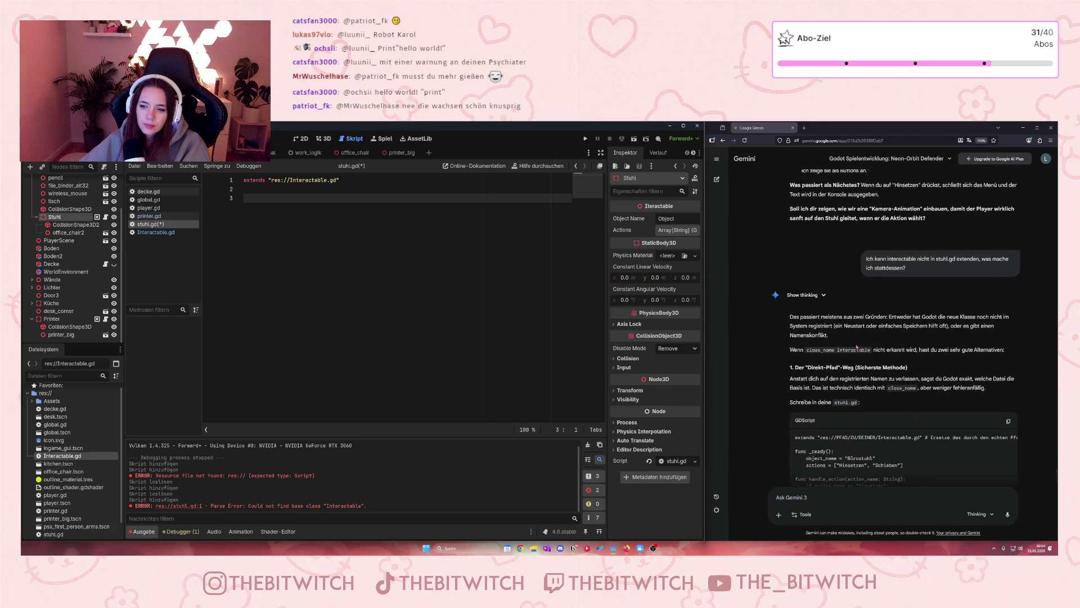
{"action": "scroll", "coordinate": [856, 347], "scroll_direction": "up", "scroll_amount": 10}
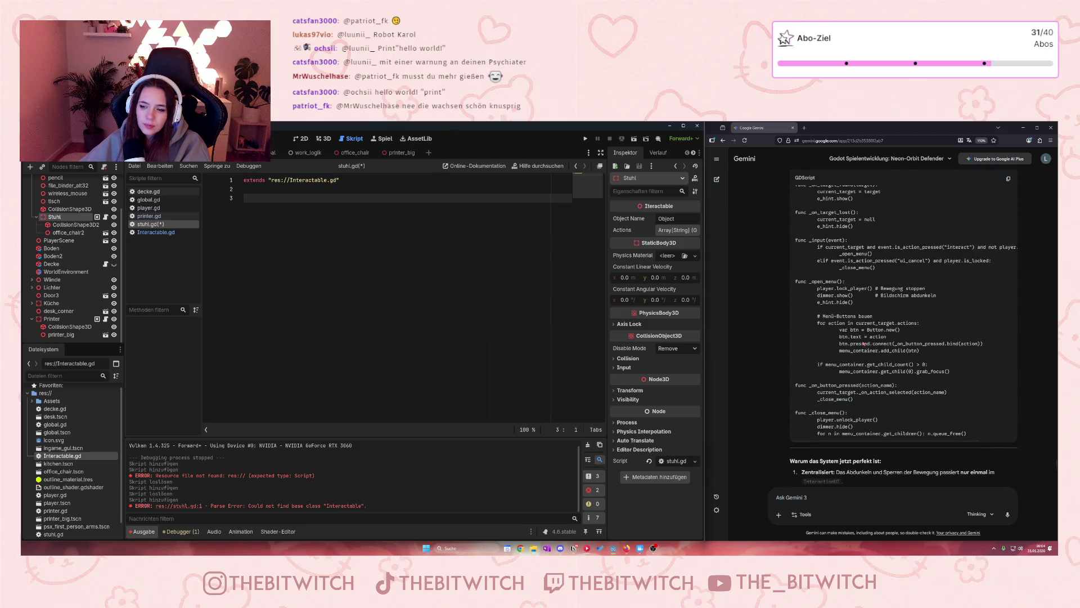
{"action": "scroll", "coordinate": [864, 343], "scroll_direction": "up", "scroll_amount": 5}
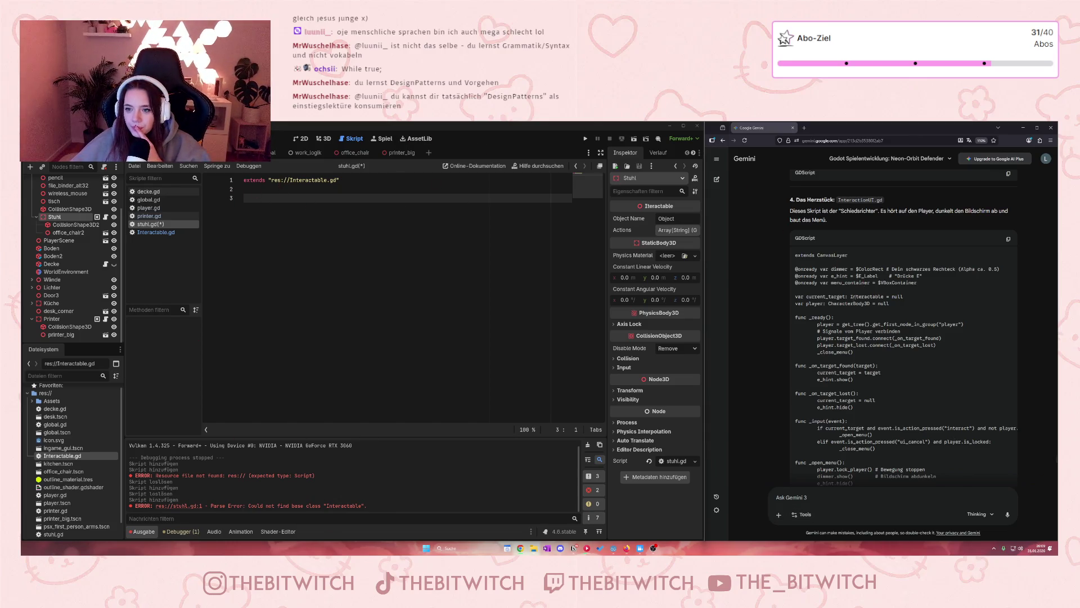
- Scroll Gemini's answer back to the Chair.gd example, highlight 'Interactable', and return to stuhl.gd line 3
{"action": "scroll", "coordinate": [845, 315], "scroll_direction": "up", "scroll_amount": 8}
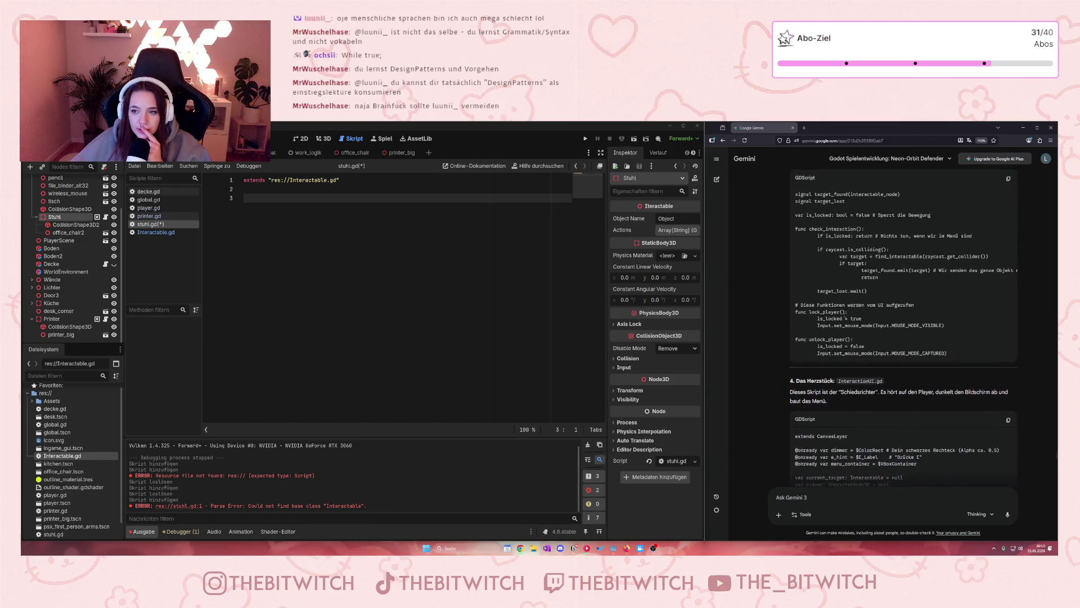
{"action": "scroll", "coordinate": [837, 335], "scroll_direction": "up", "scroll_amount": 2}
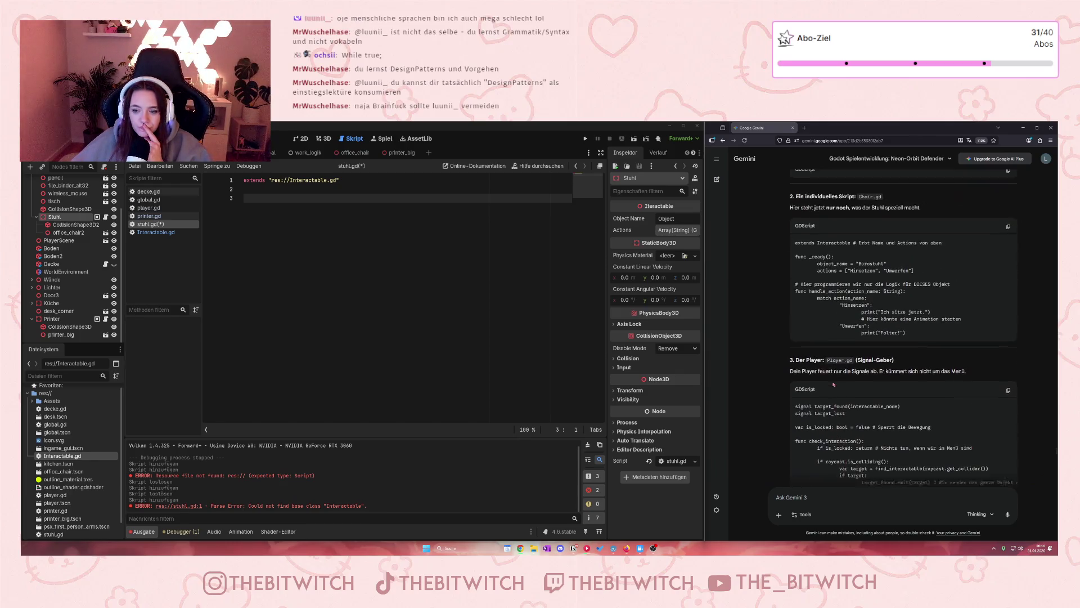
{"action": "scroll", "coordinate": [831, 386], "scroll_direction": "up", "scroll_amount": 2}
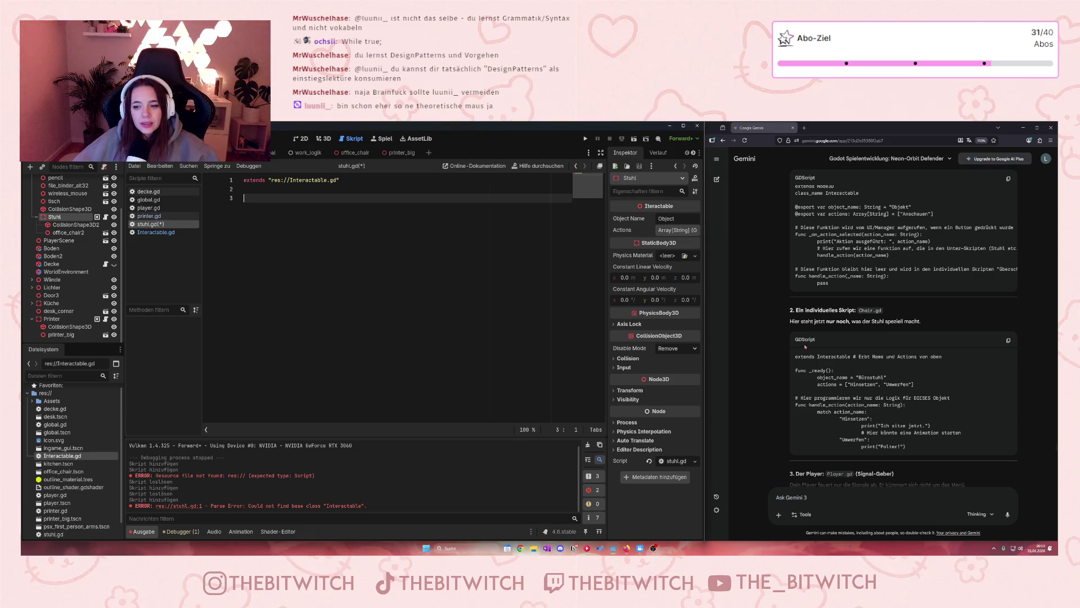
{"action": "double_click", "coordinate": [833, 356]}
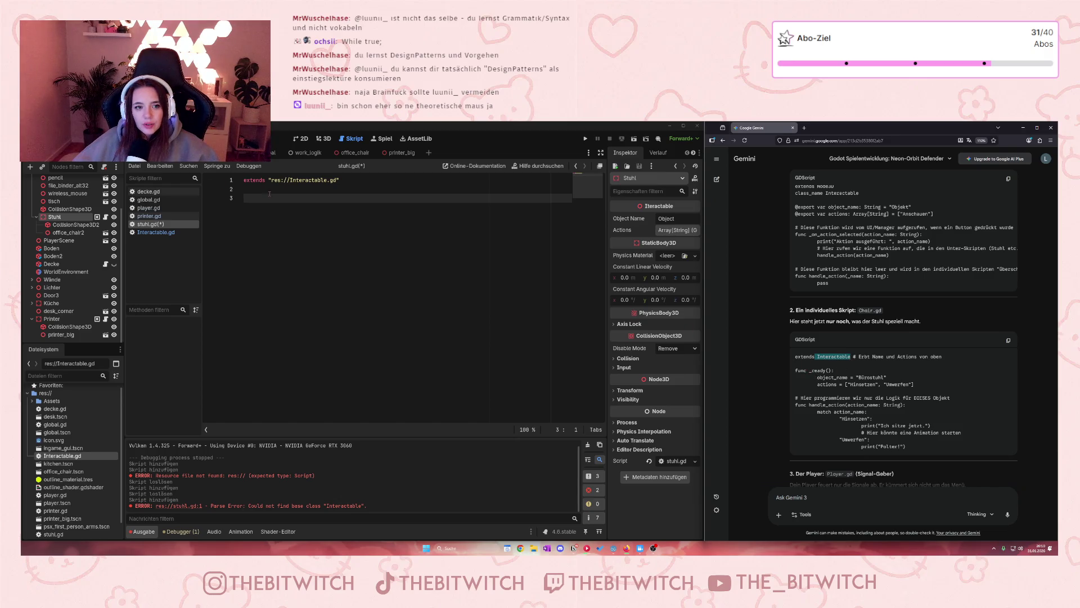
{"action": "left_click", "coordinate": [294, 198]}
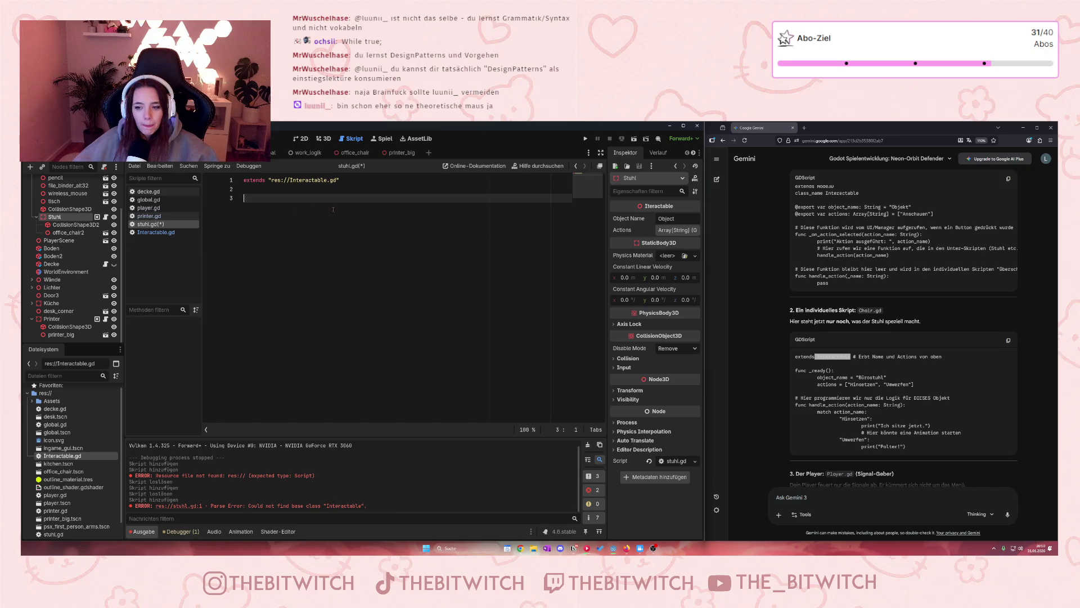
- Add func _ready(): to stuhl.gd and begin writing object_name = "Stuhl" in its body
{"action": "type", "text": "fun"}
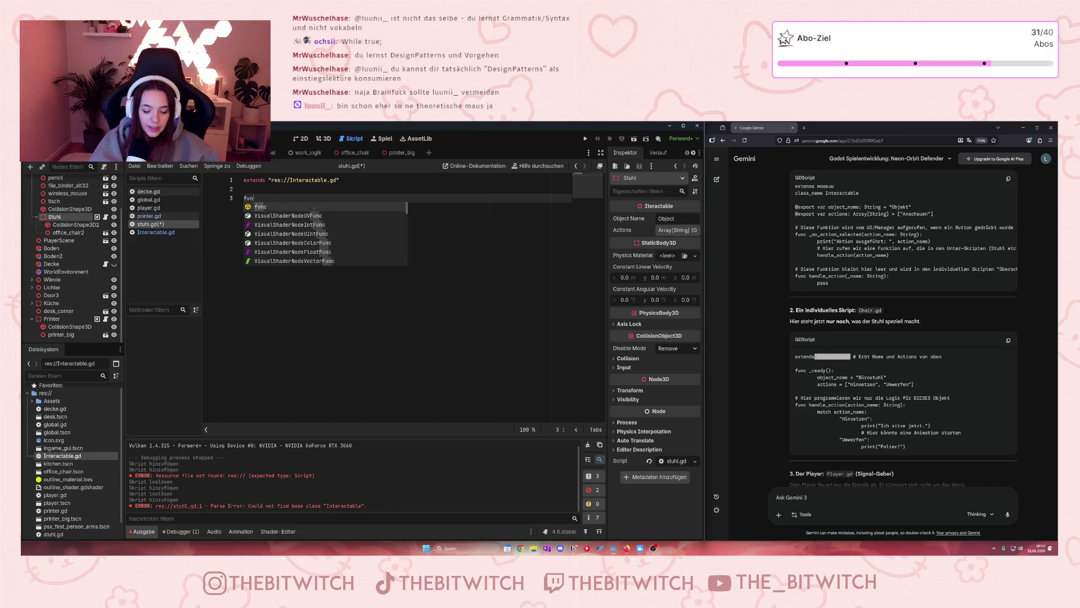
{"action": "type", "text": "c _ready"}
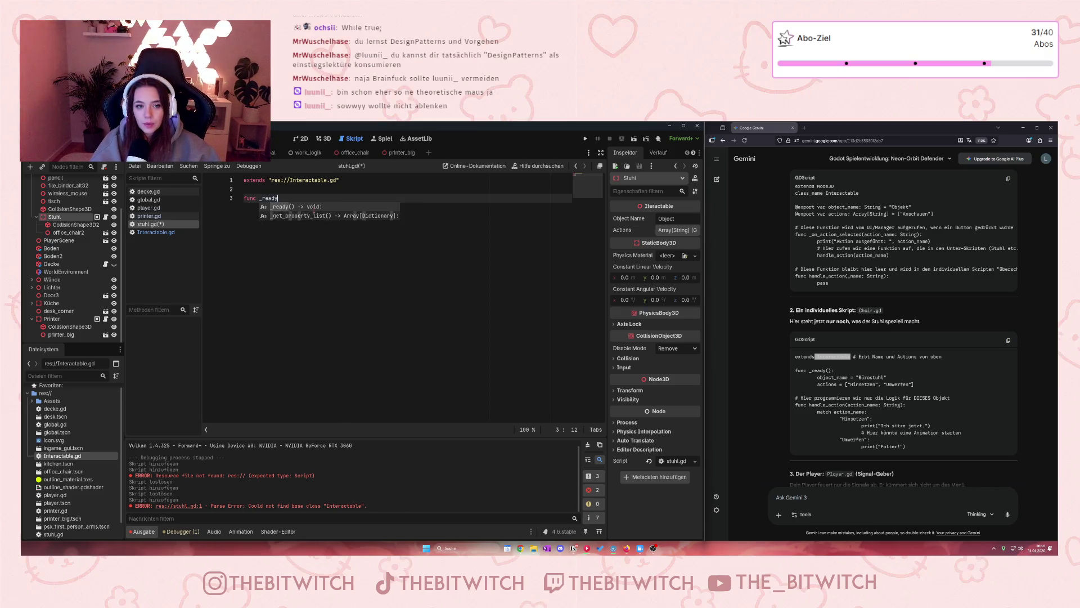
{"action": "type", "text": "()"}
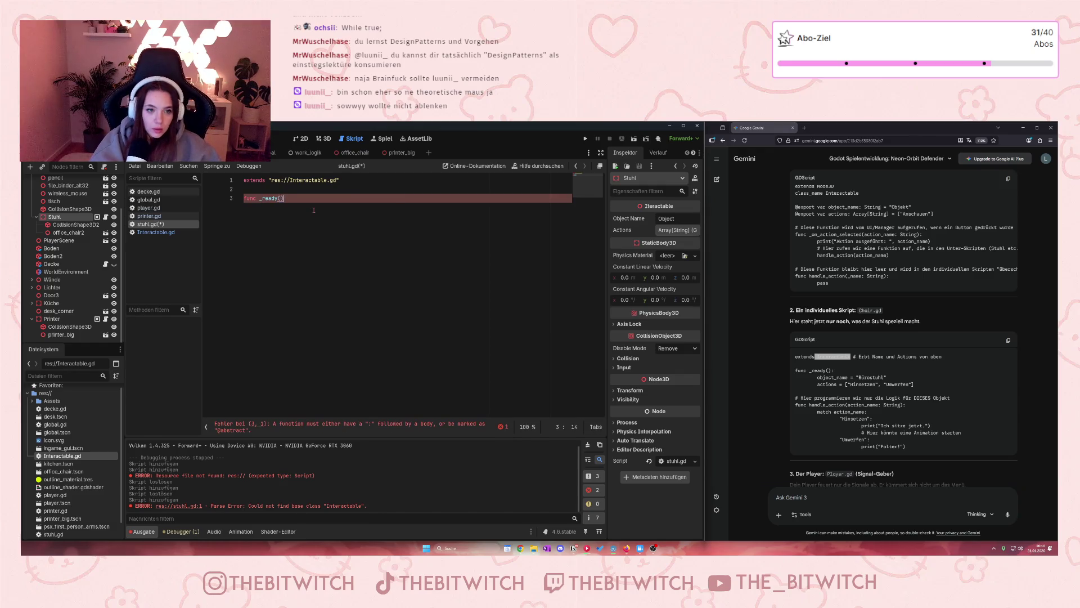
{"action": "type", "text": ":"}
{"action": "key", "text": "Return"}
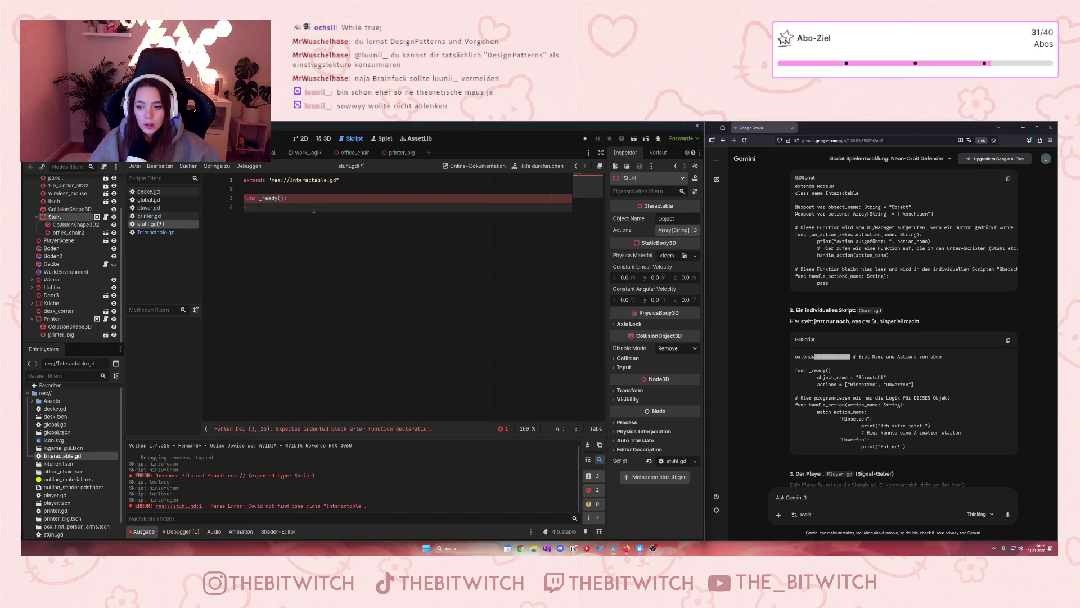
{"action": "type", "text": "object_n"}
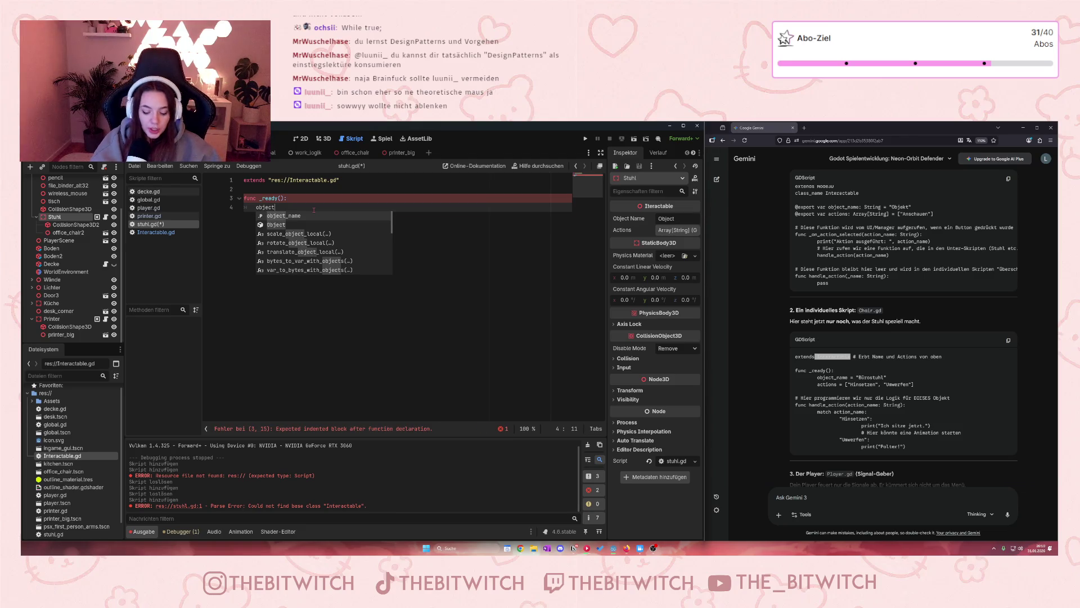
{"action": "type", "text": "ame "}
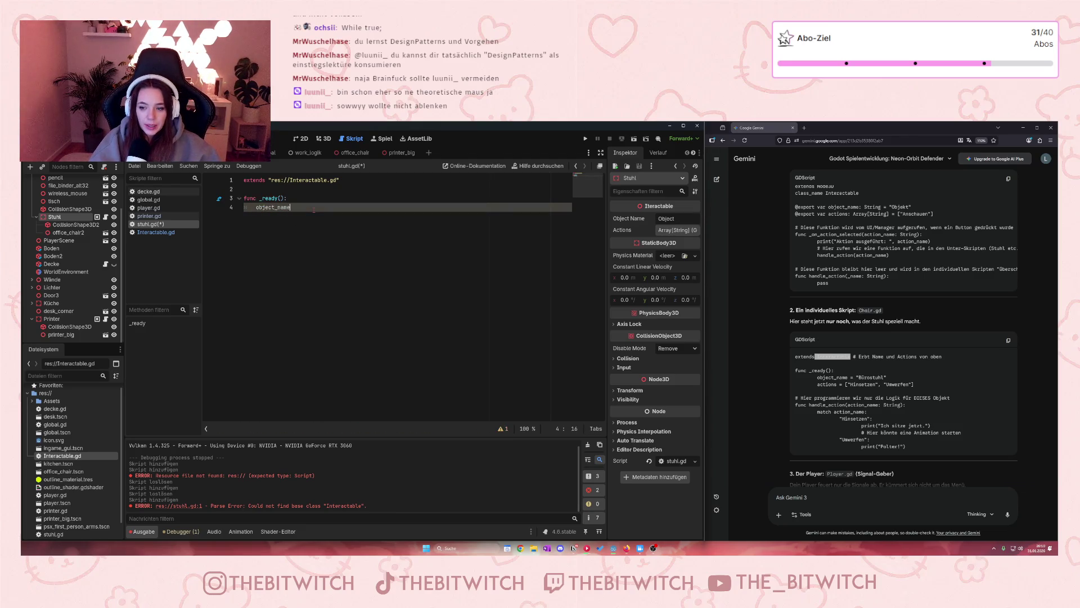
{"action": "type", "text": "="}
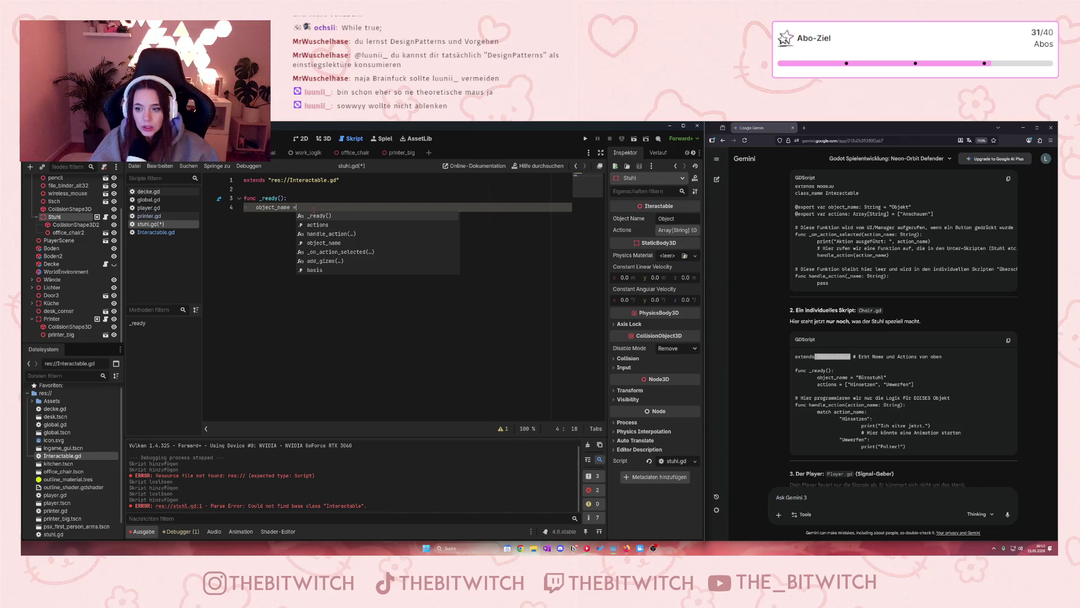
{"action": "type", "text": "\""}
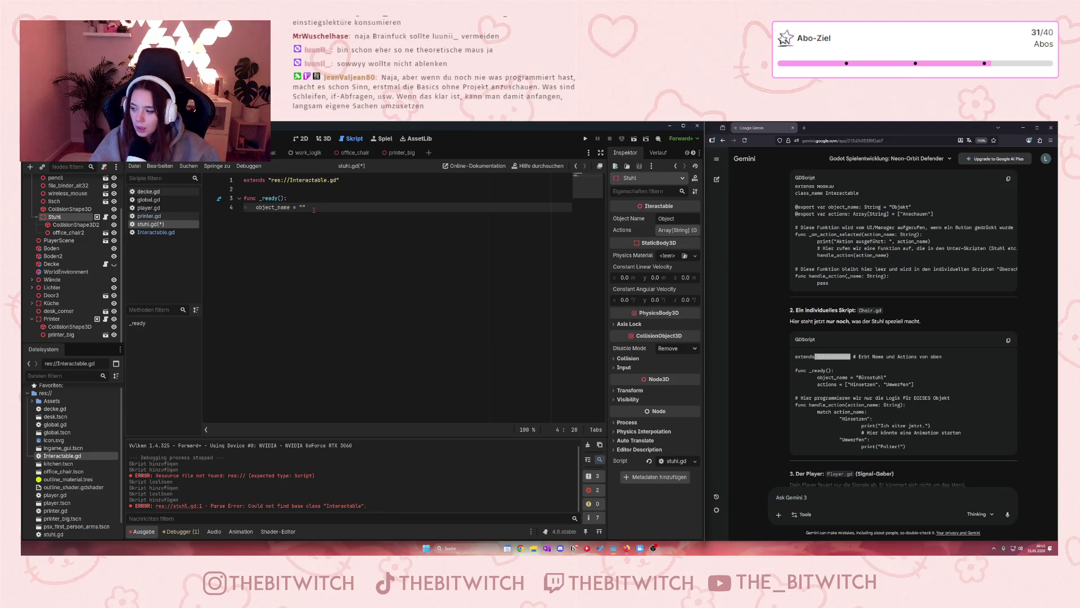
{"action": "type", "text": "B"}
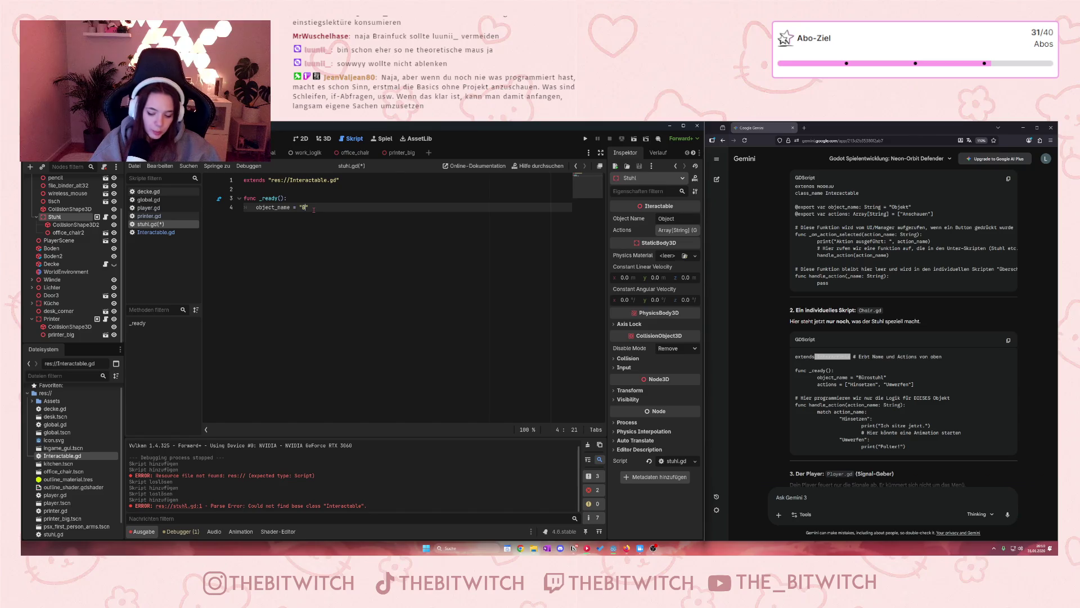
{"action": "type", "text": "Stuh"}
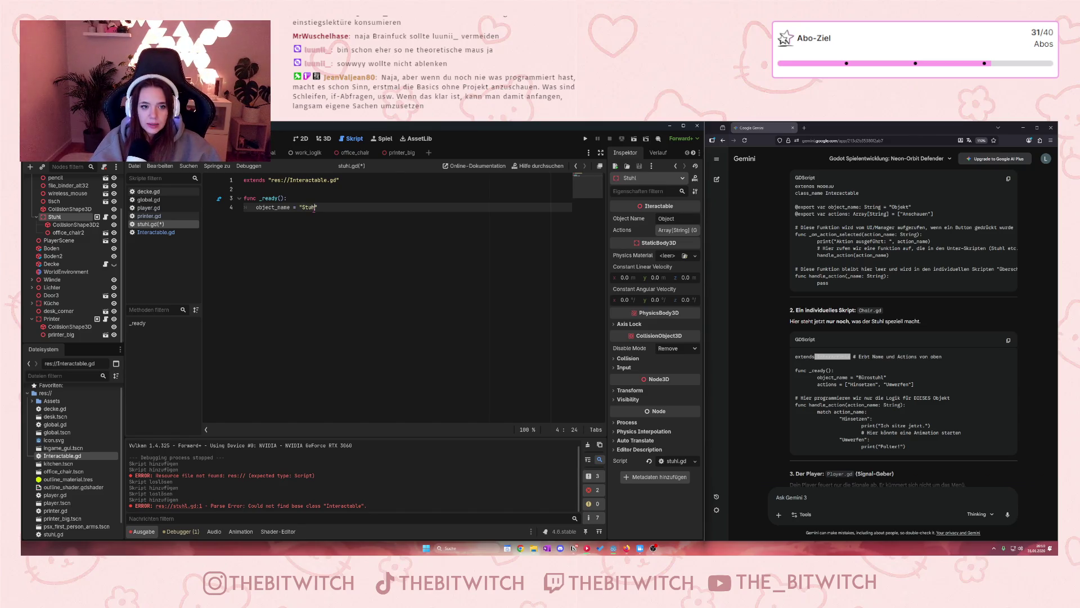